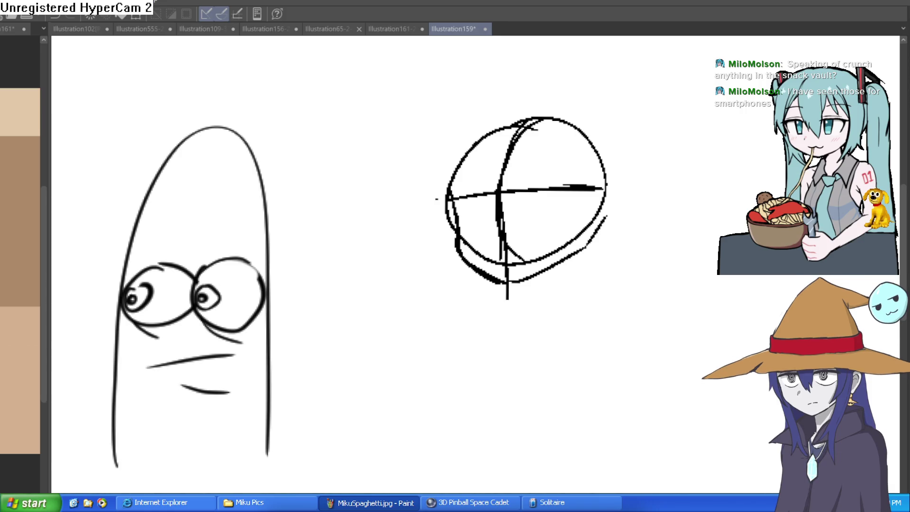
# Switch to the 161* bookshelf room canvas and frame its right-hand bookcase
pyautogui.hotkey('ctrl', 'Tab')
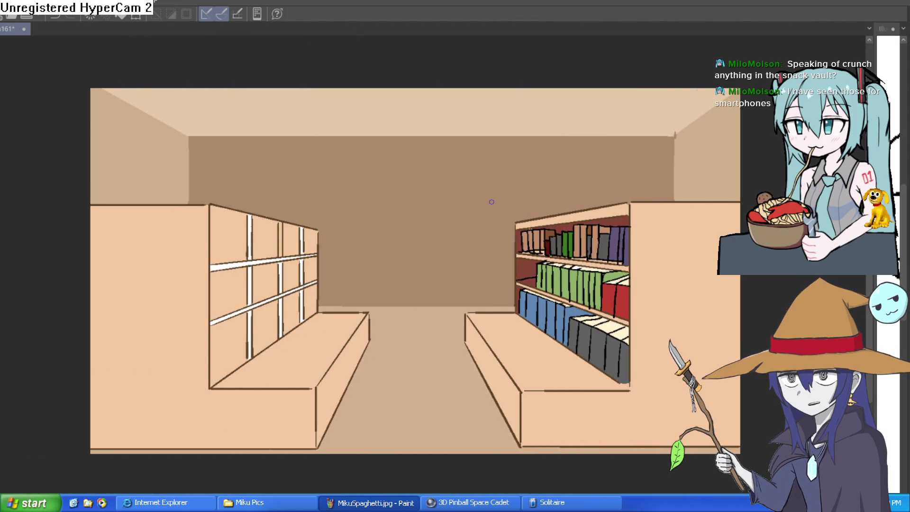
pyautogui.moveTo(488, 209)
pyautogui.mouseDown()
pyautogui.moveTo(487, 188)
pyautogui.moveTo(479, 209)
pyautogui.mouseUp()
pyautogui.moveTo(625, 134)
pyautogui.mouseDown()
pyautogui.moveTo(630, 171)
pyautogui.moveTo(582, 189)
pyautogui.mouseUp()
pyautogui.scroll(5, 583, 189)
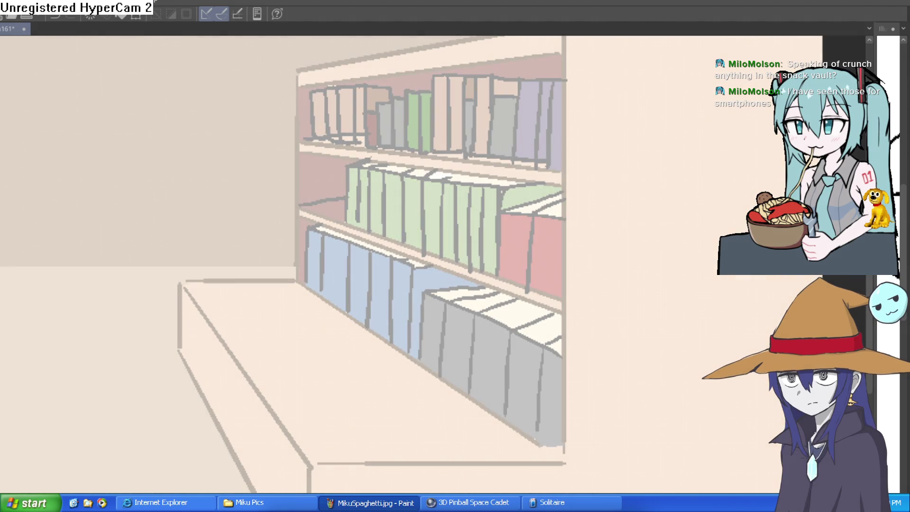
pyautogui.scroll(-5, 683, 382)
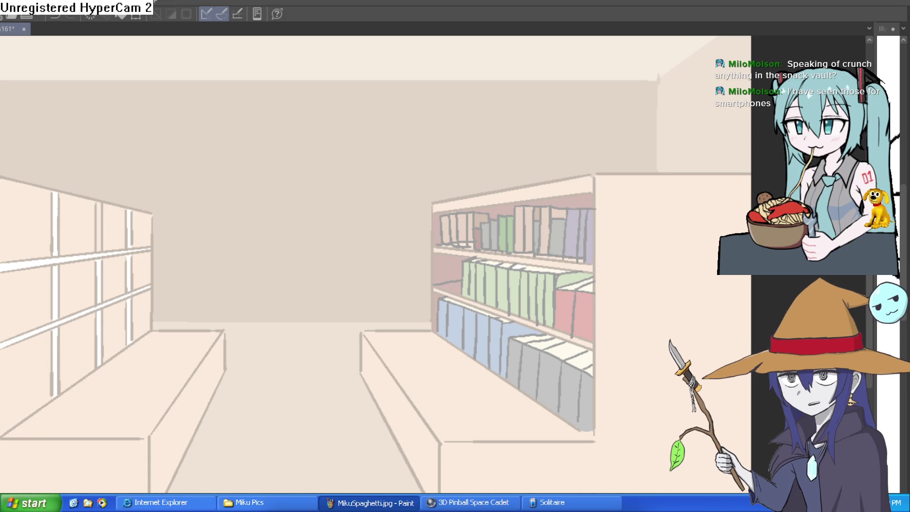
pyautogui.moveTo(533, 194)
pyautogui.mouseDown()
pyautogui.moveTo(560, 155)
pyautogui.moveTo(599, 194)
pyautogui.moveTo(588, 215)
pyautogui.mouseUp()
# Recentre the room drawing, undoing a stray trial stroke on the left shelf
pyautogui.scroll(-1, 593, 209)
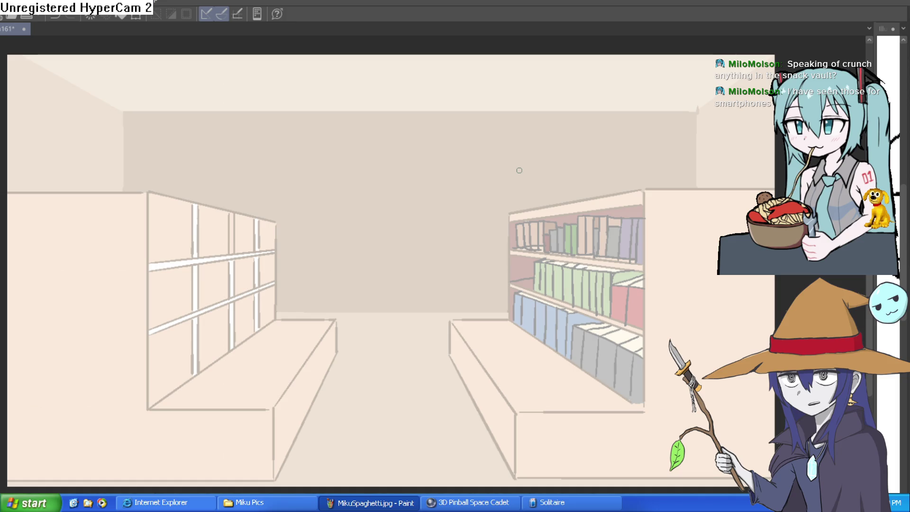
pyautogui.moveTo(482, 247)
pyautogui.mouseDown()
pyautogui.moveTo(504, 237)
pyautogui.moveTo(486, 260)
pyautogui.mouseUp()
pyautogui.moveTo(653, 277); pyautogui.dragTo(711, 229)
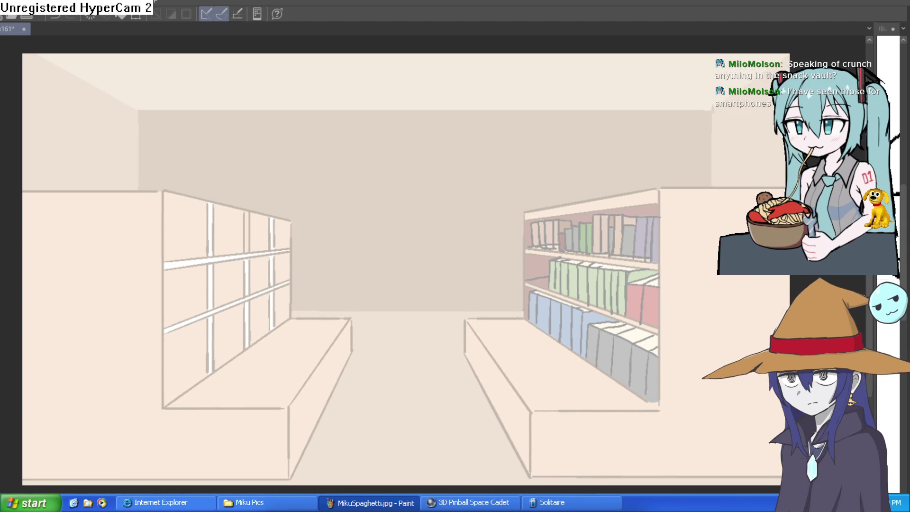
pyautogui.moveTo(733, 222); pyautogui.dragTo(710, 213)
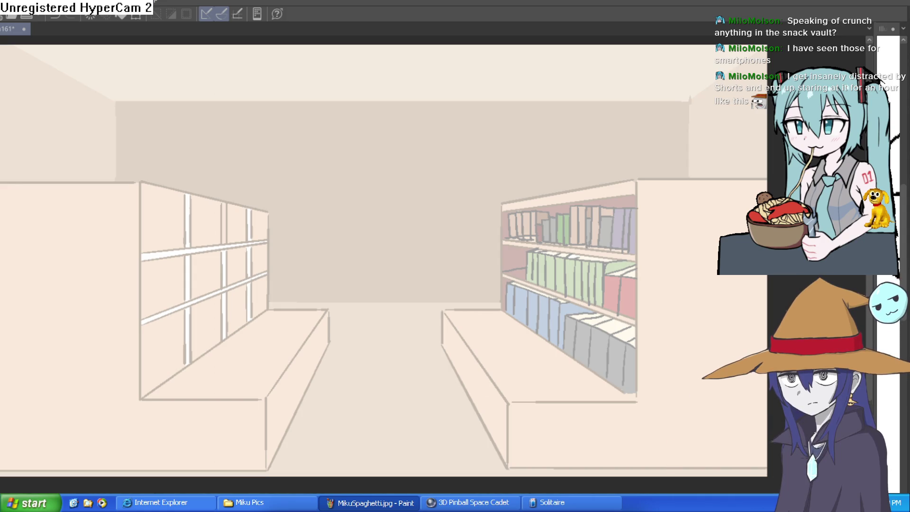
pyautogui.moveTo(111, 242); pyautogui.dragTo(213, 271)
pyautogui.hotkey('ctrl', 'z')
pyautogui.moveTo(388, 242); pyautogui.dragTo(395, 250)
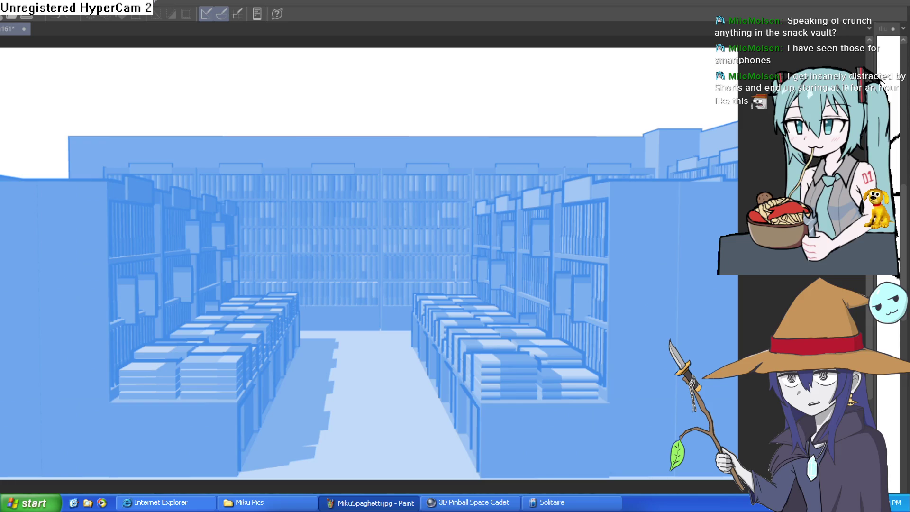
# Toggle the perspective guide on and off, then turn off the 3D layer's blue layer colour
pyautogui.hotkey('alt', ']')
pyautogui.hotkey('alt', '[')
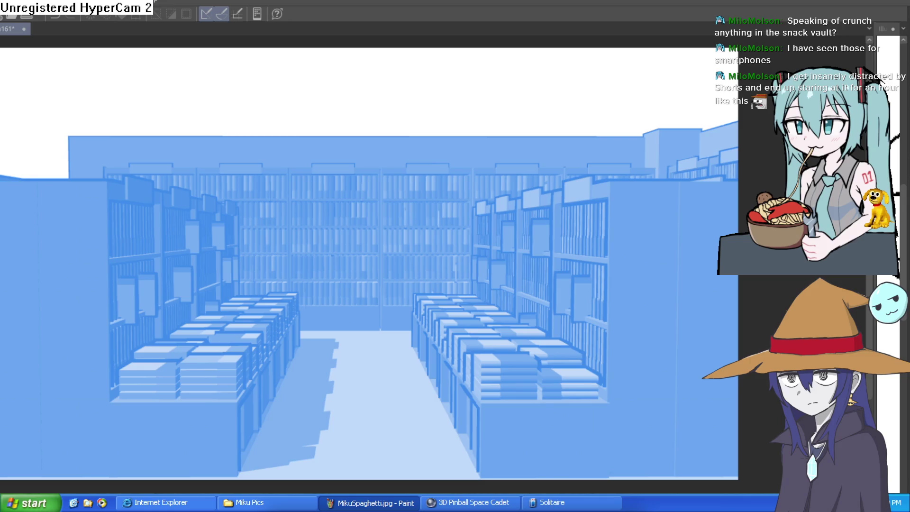
pyautogui.hotkey('alt', ']')
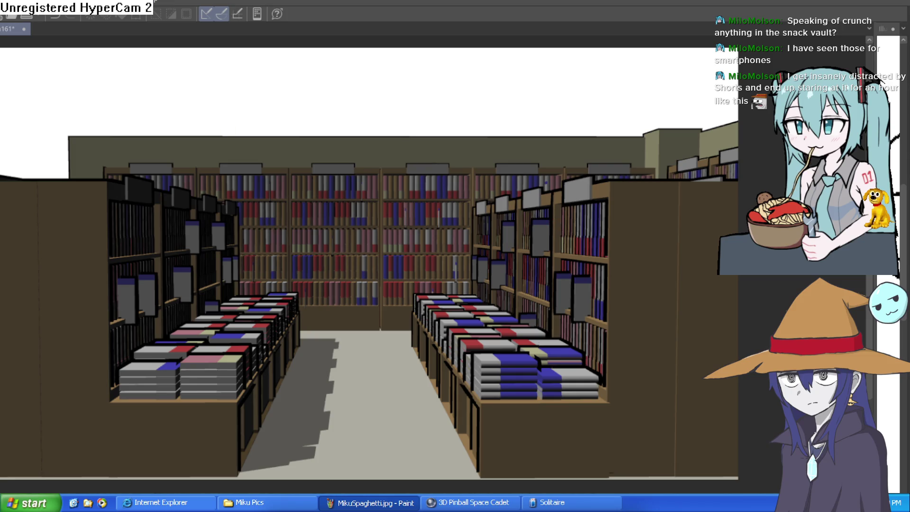
# Move the 3D library scene and tilt its camera, then select the back bookshelf
pyautogui.moveTo(322, 268)
pyautogui.mouseDown()
pyautogui.moveTo(405, 279)
pyautogui.moveTo(398, 254)
pyautogui.moveTo(291, 252)
pyautogui.moveTo(107, 205)
pyautogui.moveTo(172, 248)
pyautogui.moveTo(294, 264)
pyautogui.moveTo(315, 258)
pyautogui.moveTo(290, 271)
pyautogui.moveTo(321, 280)
pyautogui.mouseUp()
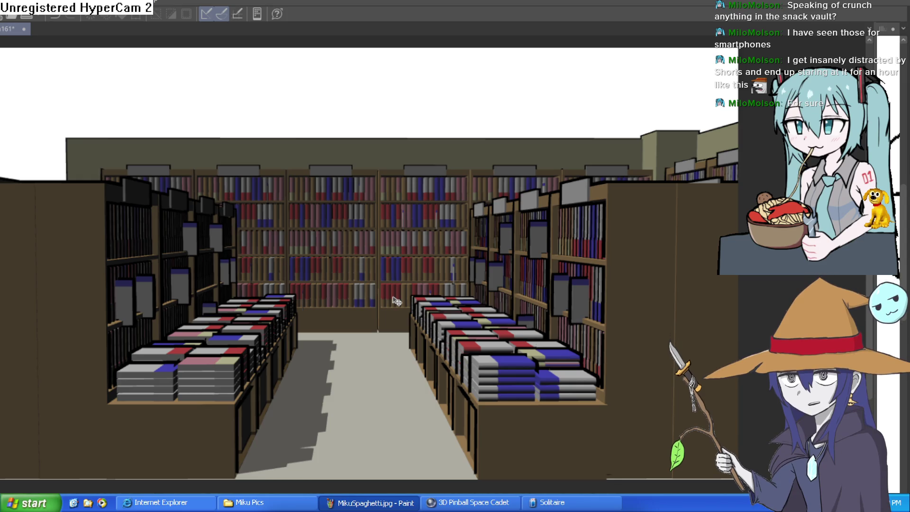
pyautogui.moveTo(495, 274)
pyautogui.mouseDown()
pyautogui.moveTo(481, 307)
pyautogui.moveTo(482, 252)
pyautogui.mouseUp()
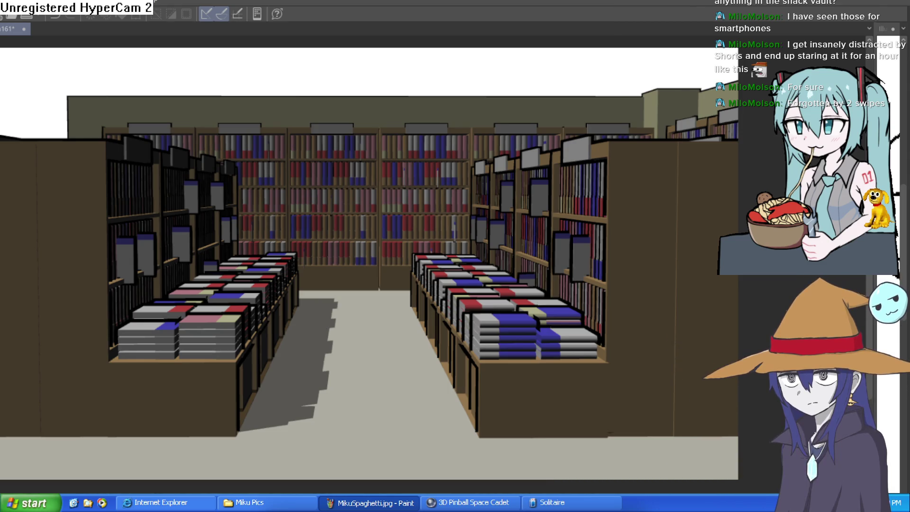
pyautogui.moveTo(508, 169); pyautogui.dragTo(510, 164)
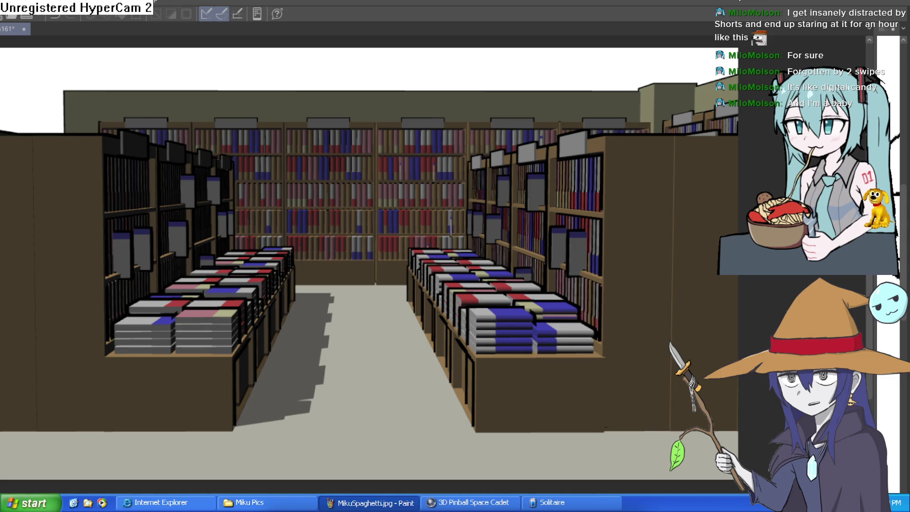
pyautogui.click(392, 257)
# Select the right-hand book table and orbit the camera in along the shelves
pyautogui.click(382, 298)
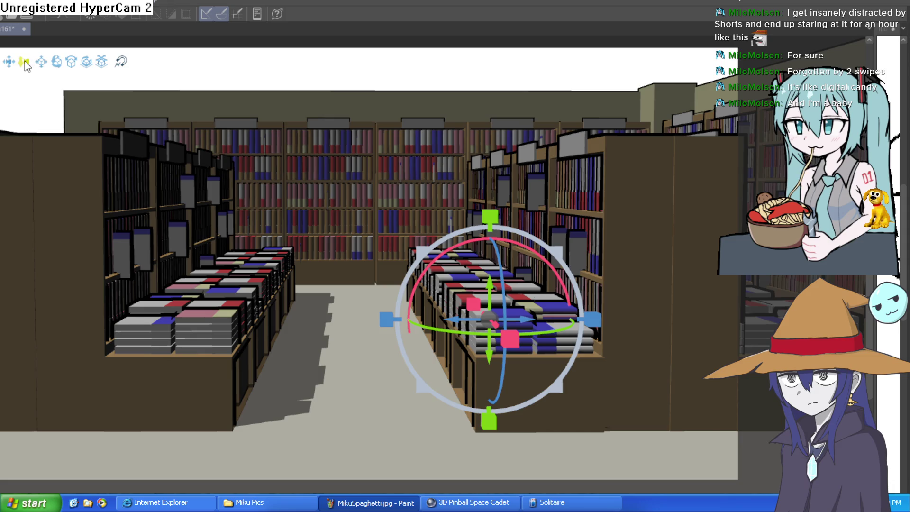
pyautogui.moveTo(9, 61); pyautogui.dragTo(13, 107)
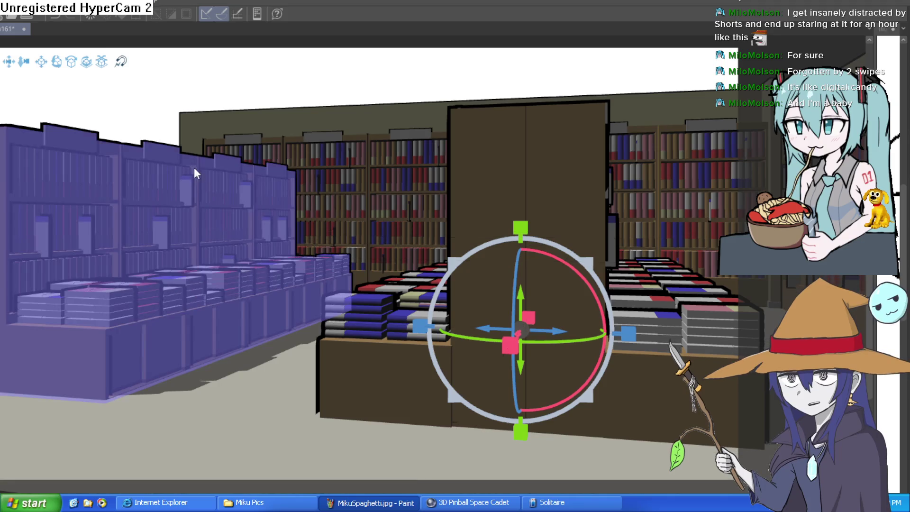
pyautogui.moveTo(23, 61); pyautogui.dragTo(0, 76)
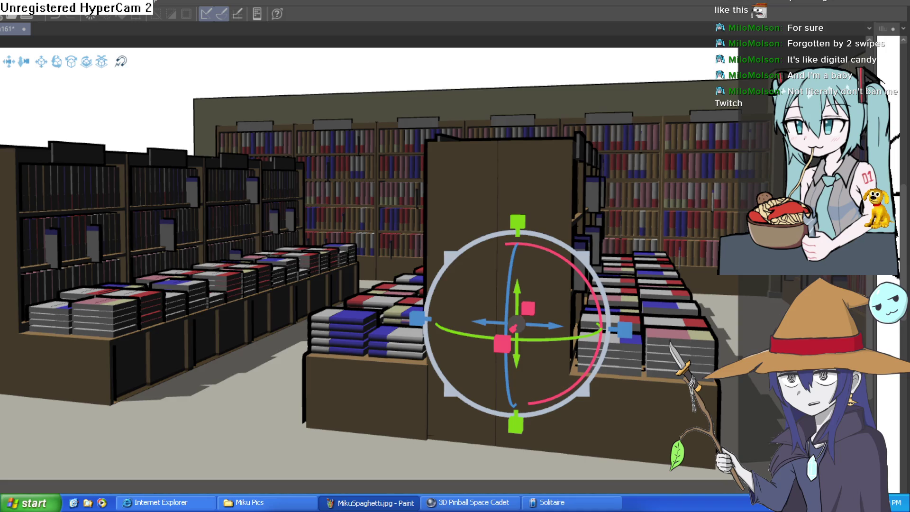
pyautogui.moveTo(41, 61)
pyautogui.mouseDown()
pyautogui.moveTo(29, 57)
pyautogui.moveTo(36, 69)
pyautogui.moveTo(38, 61)
pyautogui.mouseUp()
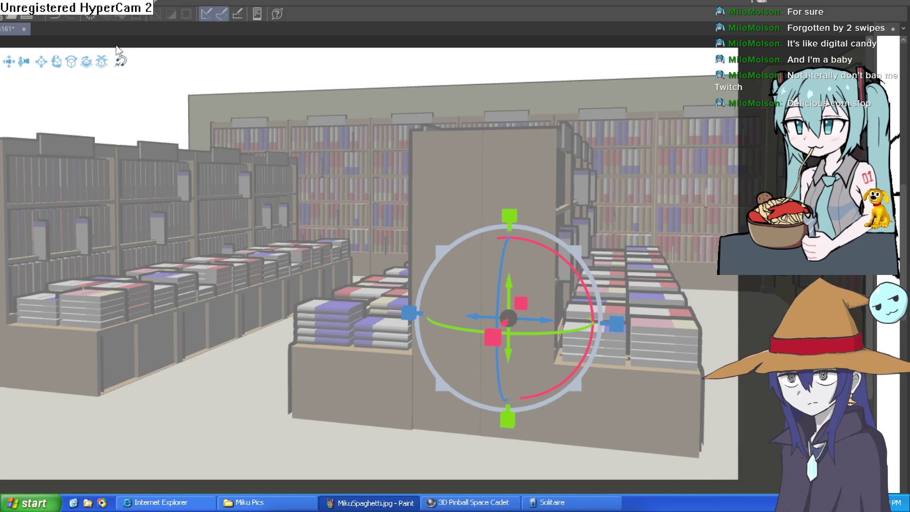
# Deselect the 3D bookstore model and draw a straight line along the central pillar's edge
pyautogui.click(284, 60)
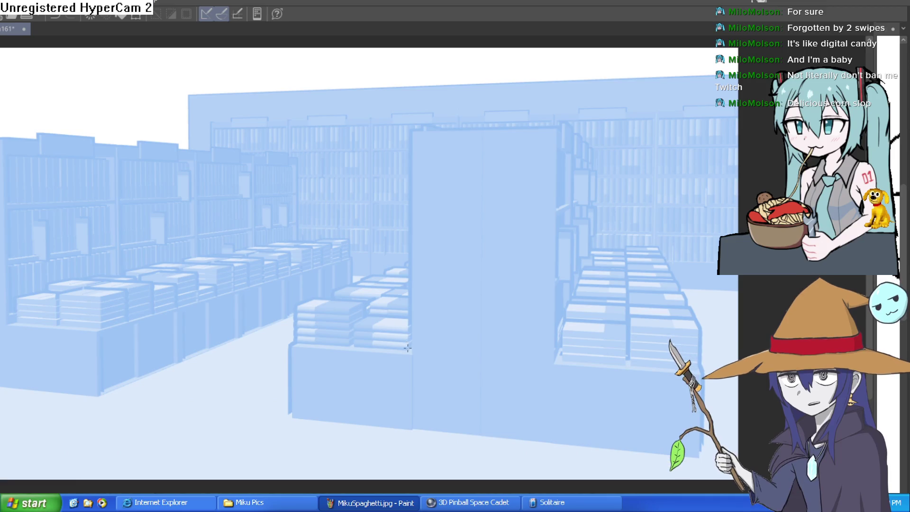
pyautogui.moveTo(412, 349)
pyautogui.mouseDown()
pyautogui.moveTo(416, 131)
pyautogui.moveTo(553, 133)
pyautogui.moveTo(557, 358)
pyautogui.mouseUp()
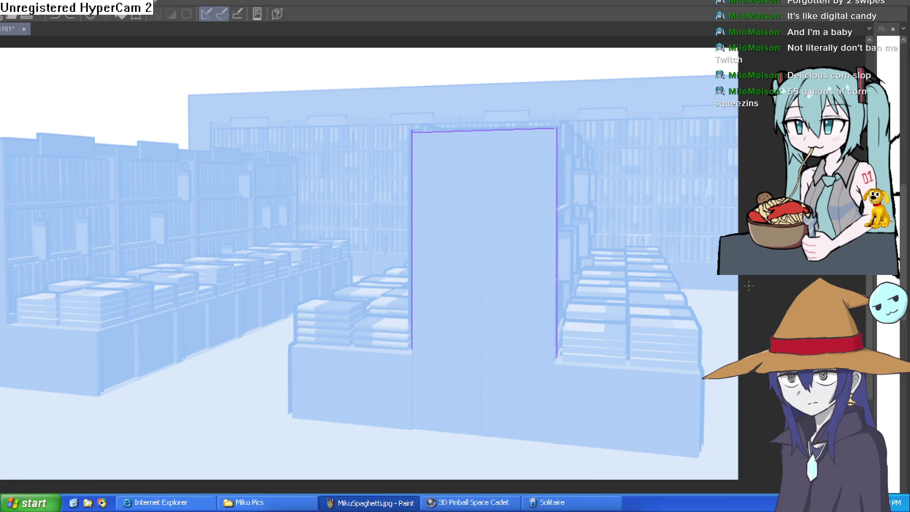
# Undo the traced outline lines and pan toward the cashier bookshelves
pyautogui.hotkey('ctrl', 'z')
pyautogui.hotkey('ctrl', 'z')
pyautogui.hotkey('ctrl', 'z')
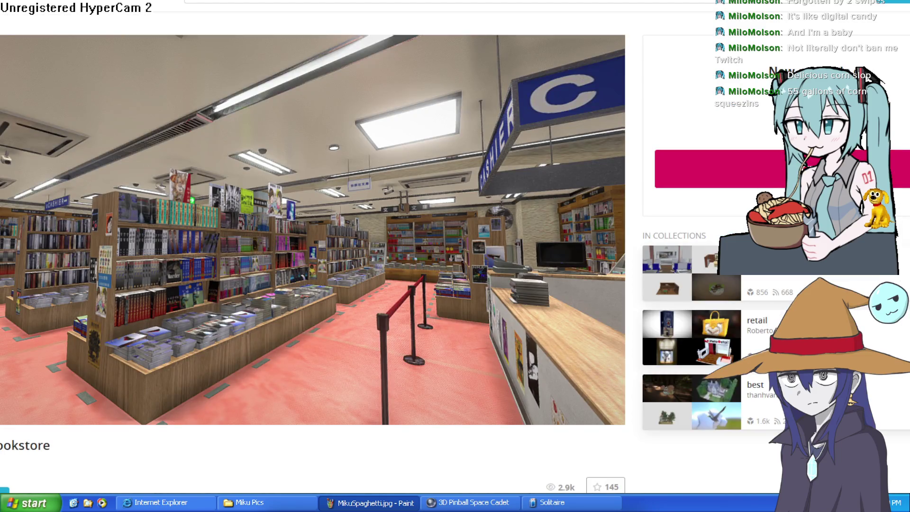
pyautogui.moveTo(414, 270)
pyautogui.mouseDown()
pyautogui.moveTo(361, 299)
pyautogui.moveTo(263, 285)
pyautogui.mouseUp()
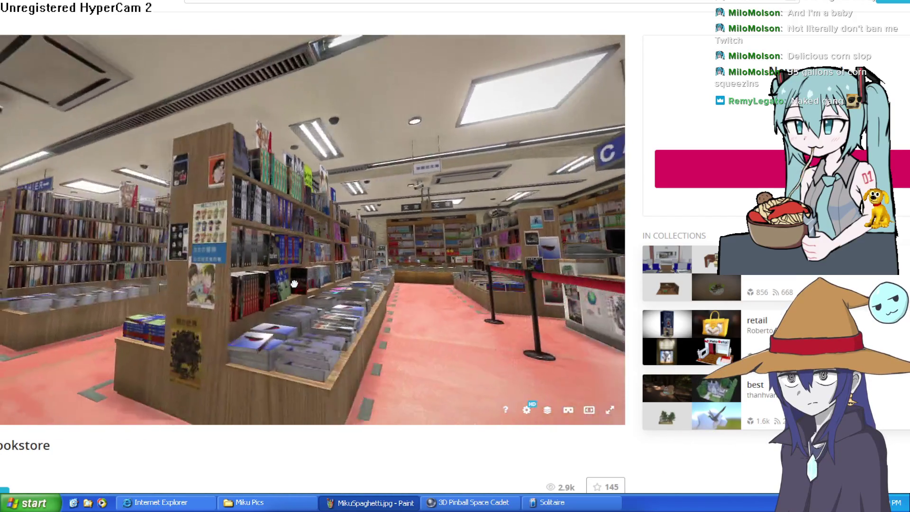
pyautogui.doubleClick(293, 284)
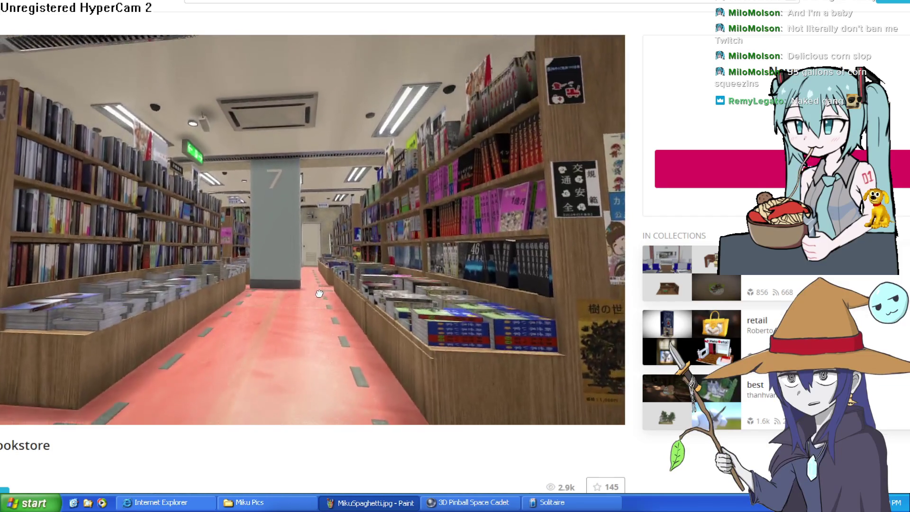
pyautogui.scroll(2, 318, 295)
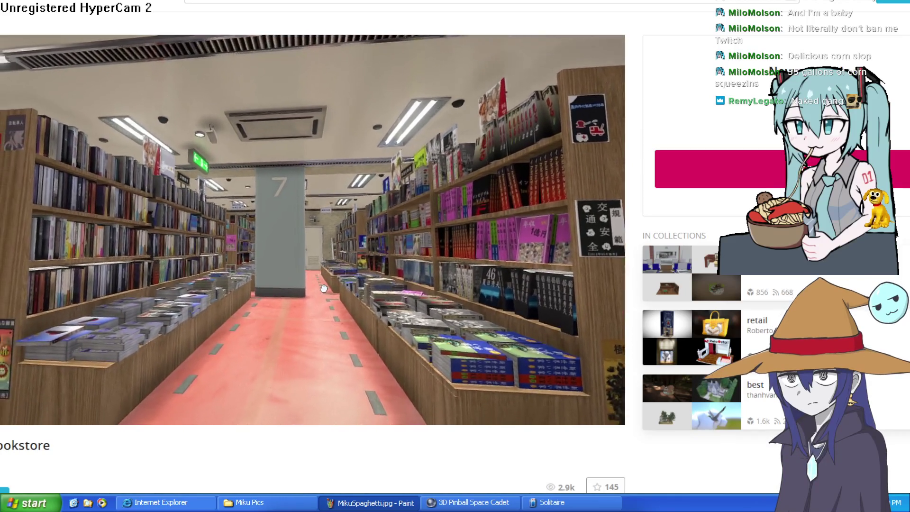
pyautogui.scroll(1, 324, 288)
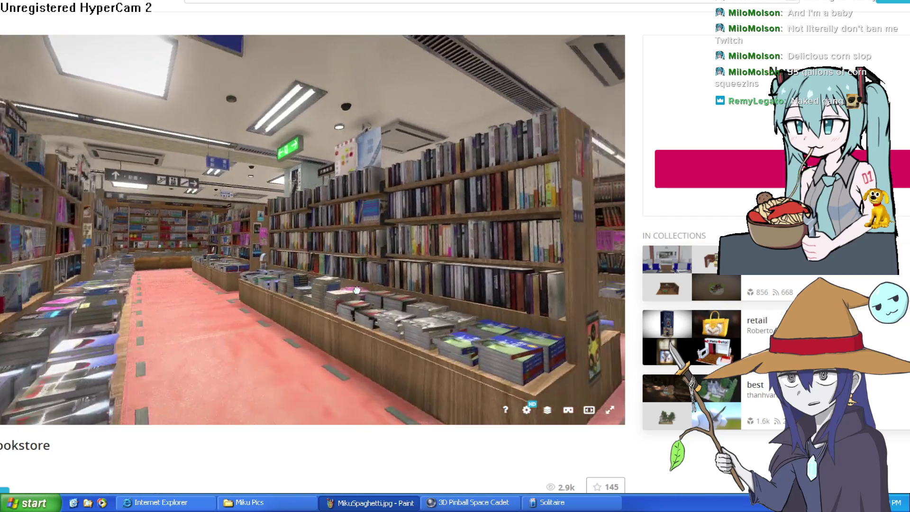
pyautogui.moveTo(356, 289); pyautogui.dragTo(346, 300)
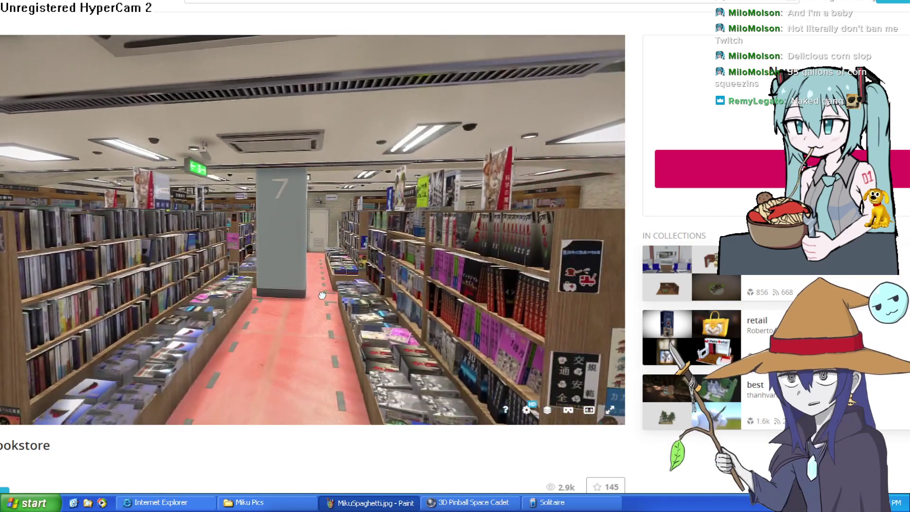
pyautogui.doubleClick(322, 296)
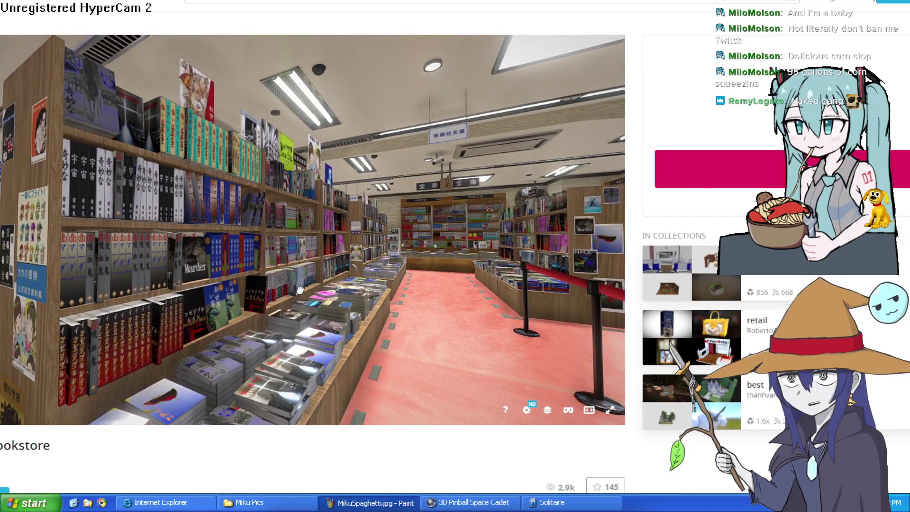
pyautogui.doubleClick(300, 290)
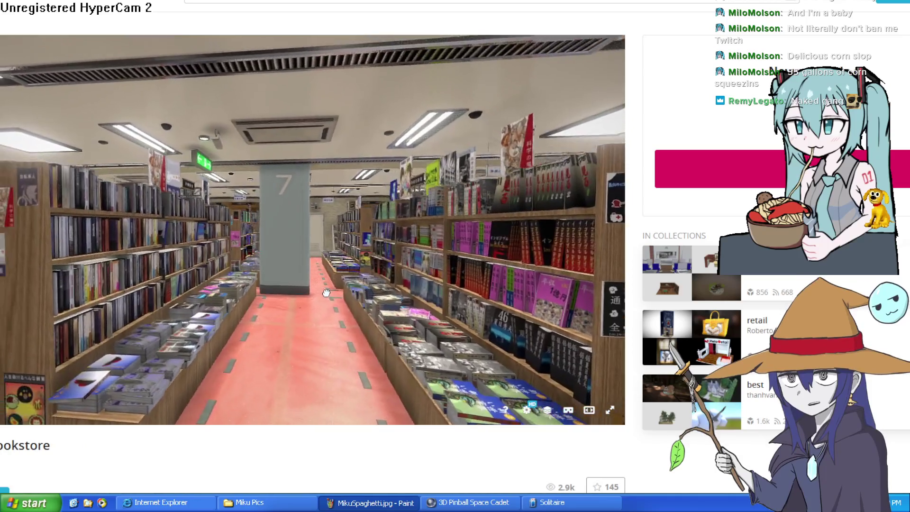
pyautogui.doubleClick(322, 291)
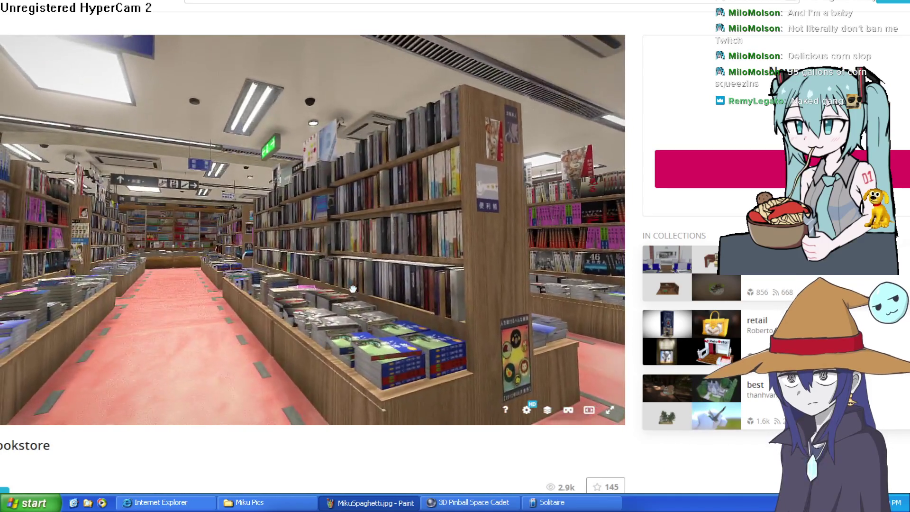
pyautogui.moveTo(353, 289); pyautogui.dragTo(336, 280)
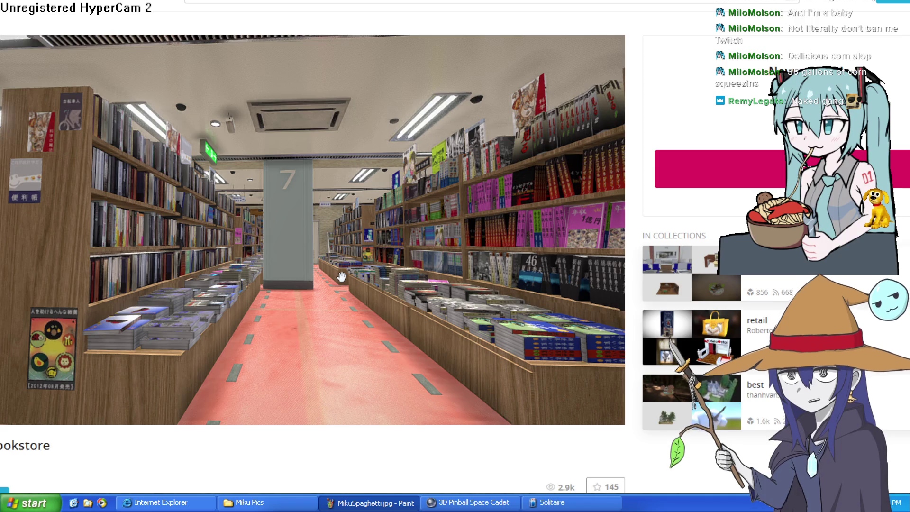
pyautogui.doubleClick(341, 276)
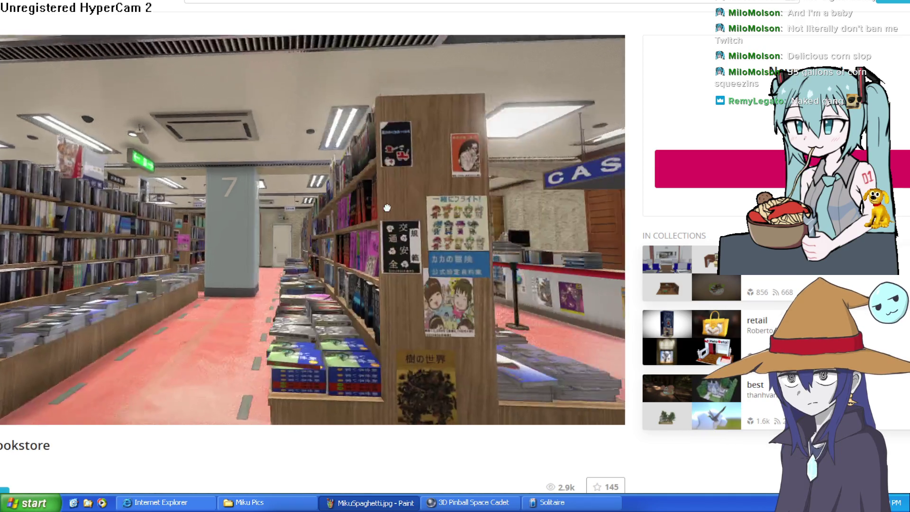
pyautogui.scroll(5, 358, 176)
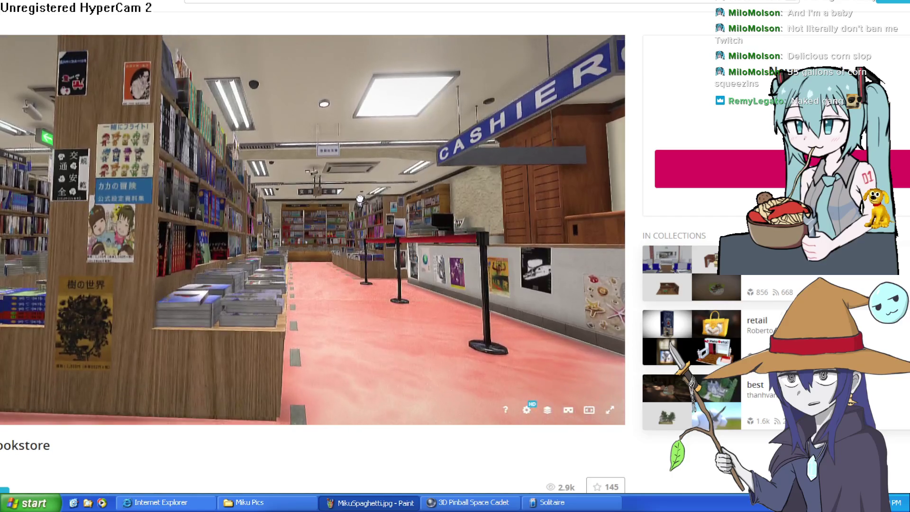
pyautogui.scroll(-2, 746, 343)
pyautogui.scroll(2, 746, 343)
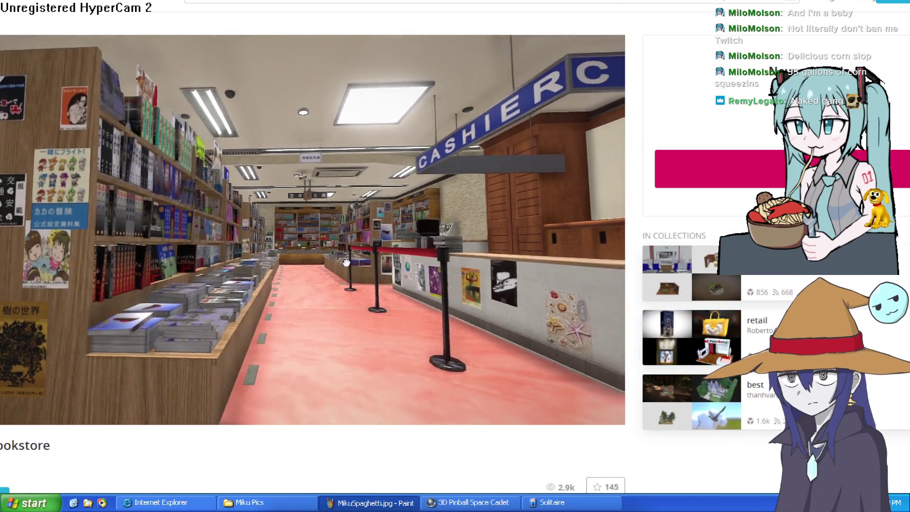
pyautogui.moveTo(346, 262); pyautogui.dragTo(425, 262)
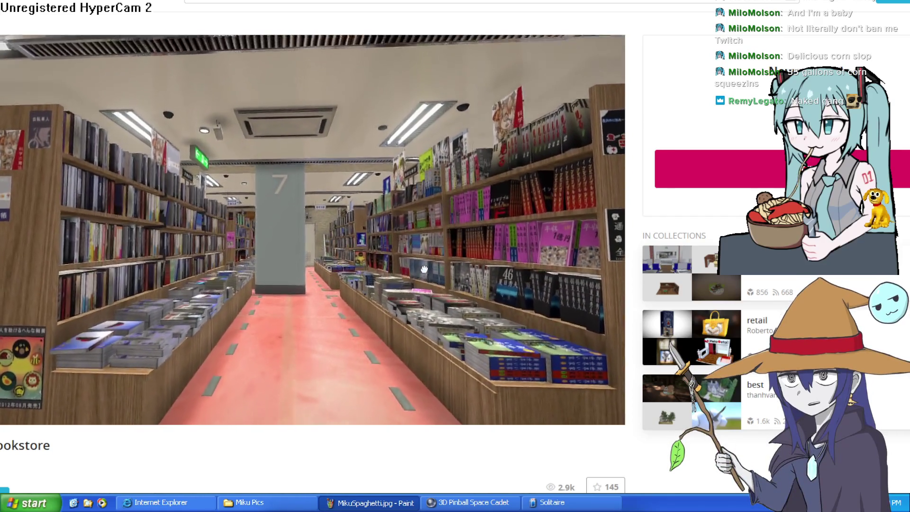
pyautogui.scroll(3, 422, 265)
pyautogui.moveTo(414, 269); pyautogui.dragTo(277, 278)
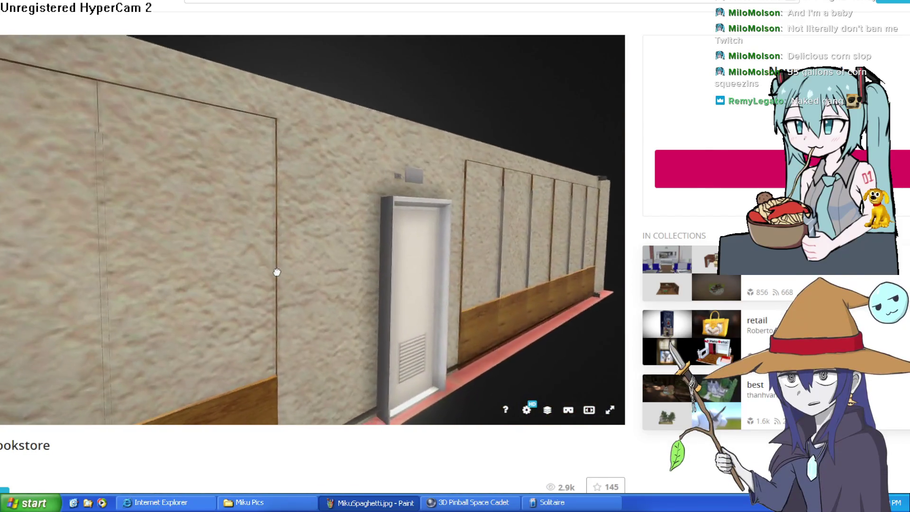
pyautogui.scroll(-5, 278, 266)
pyautogui.doubleClick(349, 285)
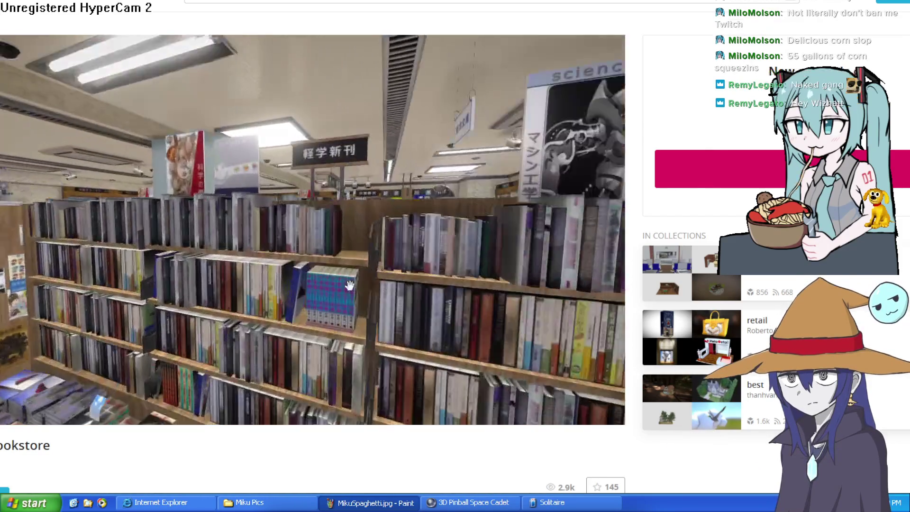
pyautogui.scroll(-3, 351, 285)
pyautogui.doubleClick(349, 284)
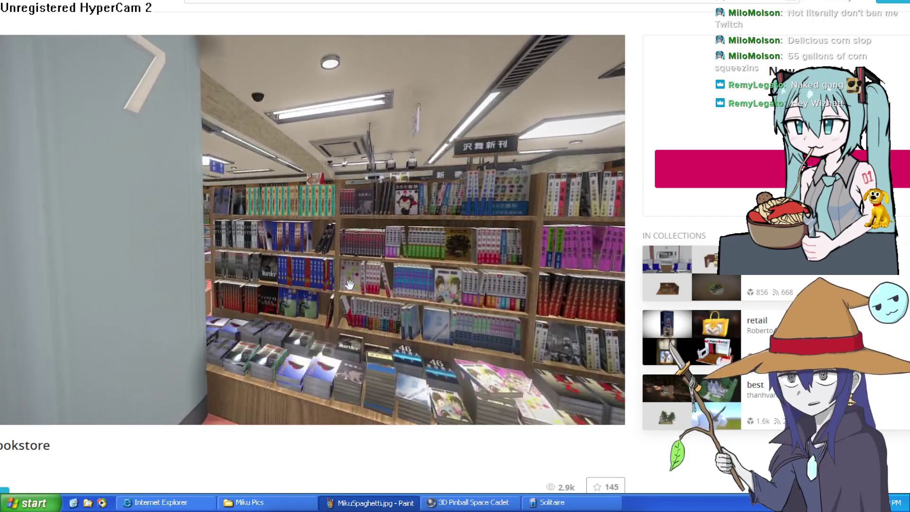
pyautogui.scroll(-5, 351, 283)
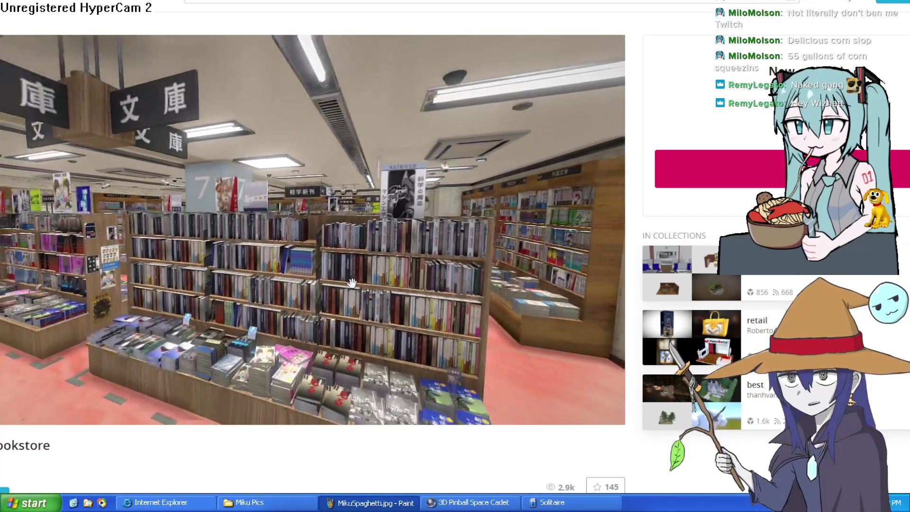
pyautogui.doubleClick(427, 268)
pyautogui.scroll(-5, 427, 267)
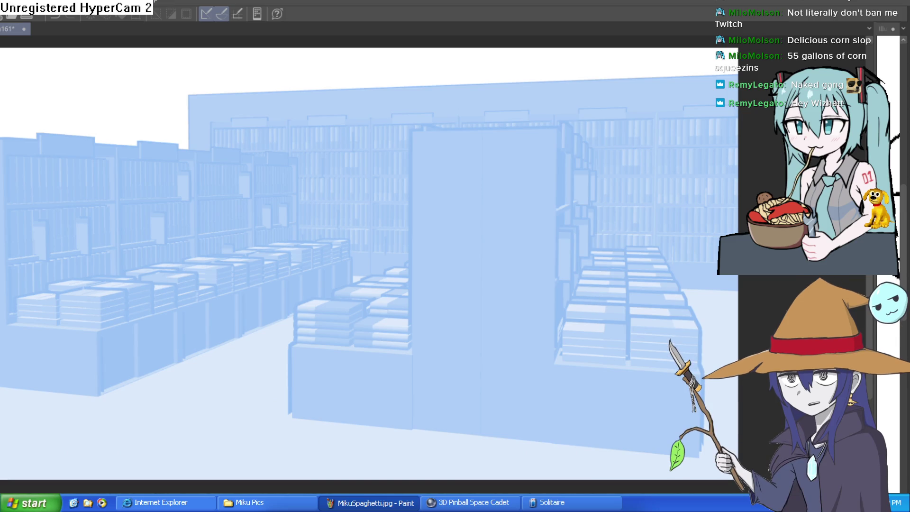
# Select the 3D bookstore object on the canvas
pyautogui.click(334, 263)
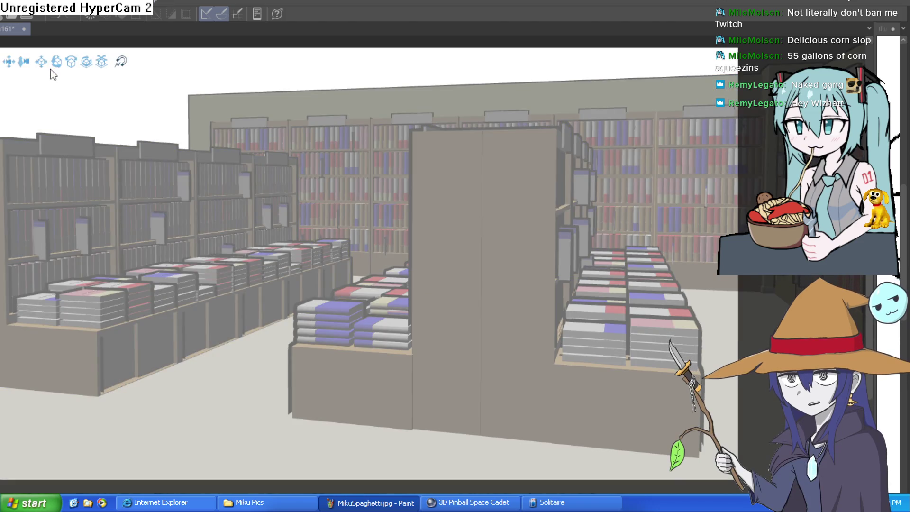
# Rotate the 3D camera to look straight down the bookstore aisle
pyautogui.moveTo(8, 71)
pyautogui.mouseDown()
pyautogui.moveTo(93, 106)
pyautogui.moveTo(172, 55)
pyautogui.moveTo(95, 66)
pyautogui.moveTo(52, 63)
pyautogui.moveTo(58, 55)
pyautogui.mouseUp()
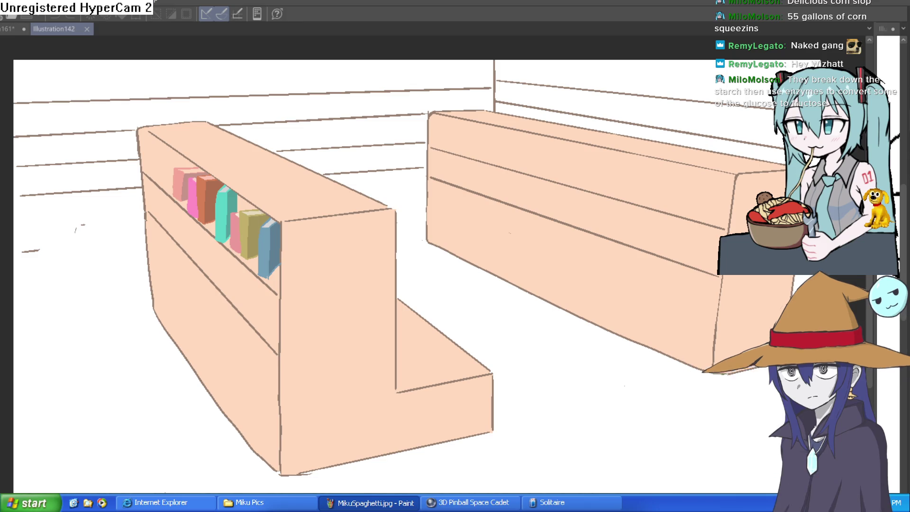
# Pan and zoom over the Illustration142 peach bookshelf drawing, then close it
pyautogui.moveTo(660, 305); pyautogui.dragTo(653, 258)
pyautogui.scroll(-5, 653, 258)
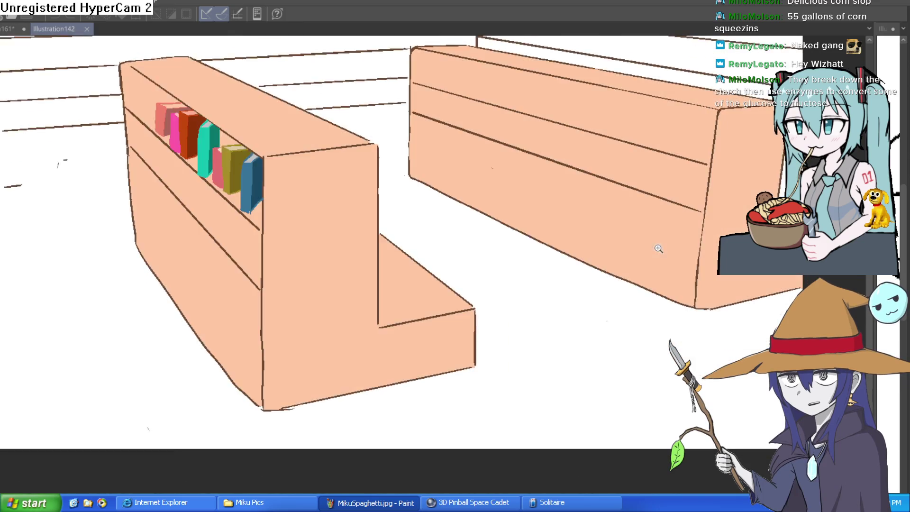
pyautogui.moveTo(635, 286)
pyautogui.mouseDown()
pyautogui.moveTo(633, 306)
pyautogui.moveTo(627, 283)
pyautogui.moveTo(595, 287)
pyautogui.mouseUp()
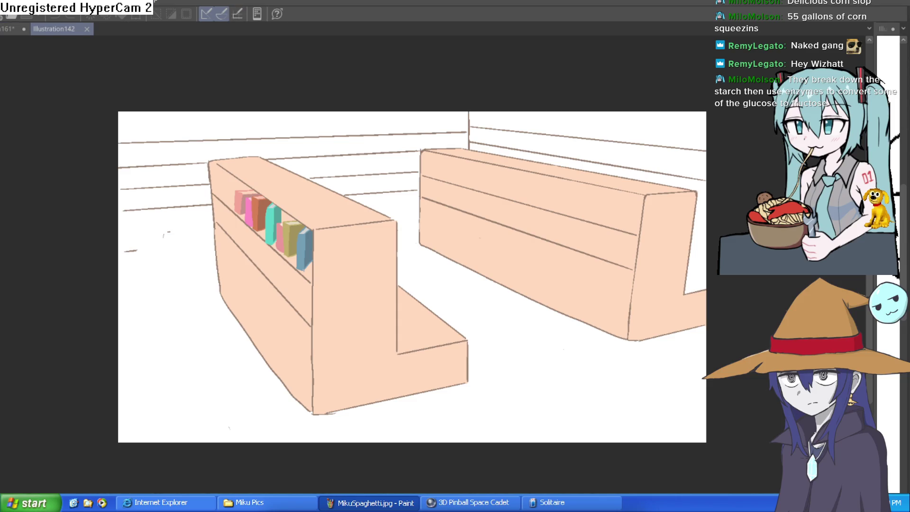
pyautogui.hotkey('ctrl', 'w')
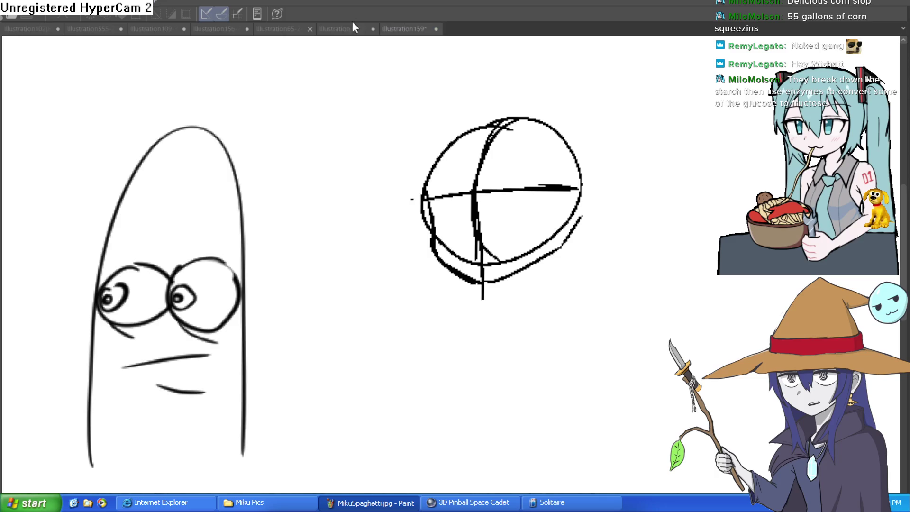
pyautogui.click(340, 29)
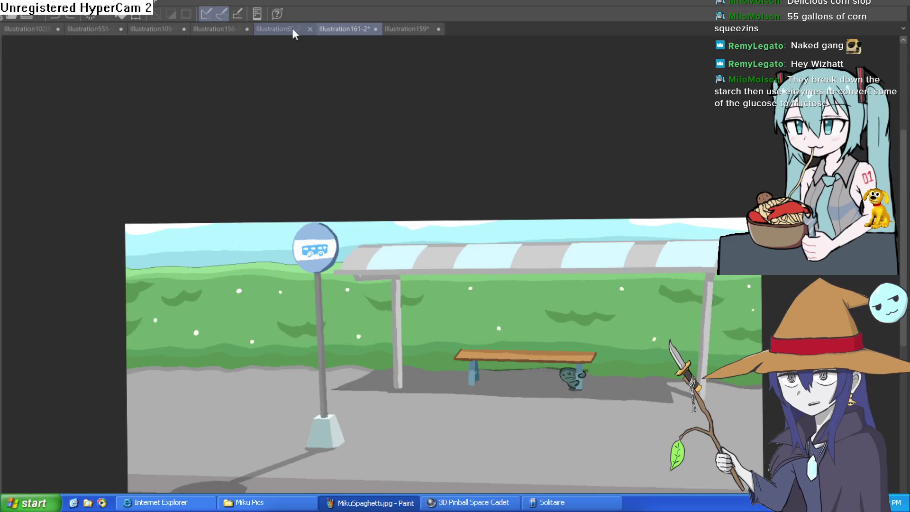
pyautogui.moveTo(617, 408); pyautogui.dragTo(529, 266)
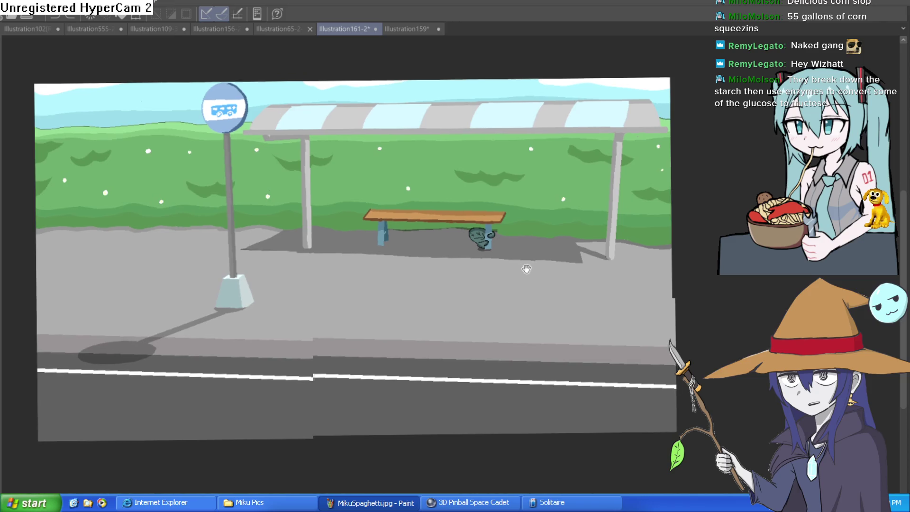
pyautogui.click(536, 237)
pyautogui.click(524, 248)
pyautogui.click(499, 223)
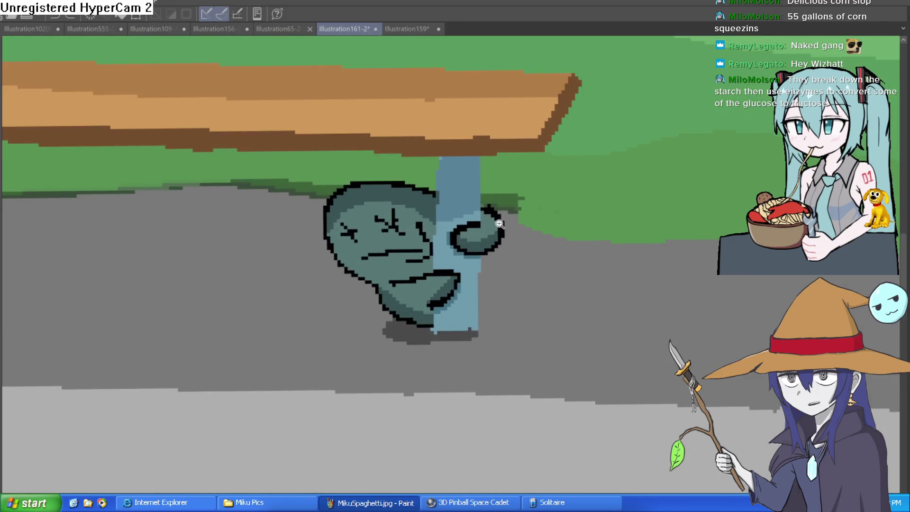
pyautogui.hotkey('ctrl', '0')
pyautogui.moveTo(437, 238)
pyautogui.mouseDown()
pyautogui.moveTo(482, 247)
pyautogui.moveTo(499, 270)
pyautogui.moveTo(533, 262)
pyautogui.moveTo(524, 270)
pyautogui.moveTo(503, 264)
pyautogui.mouseUp()
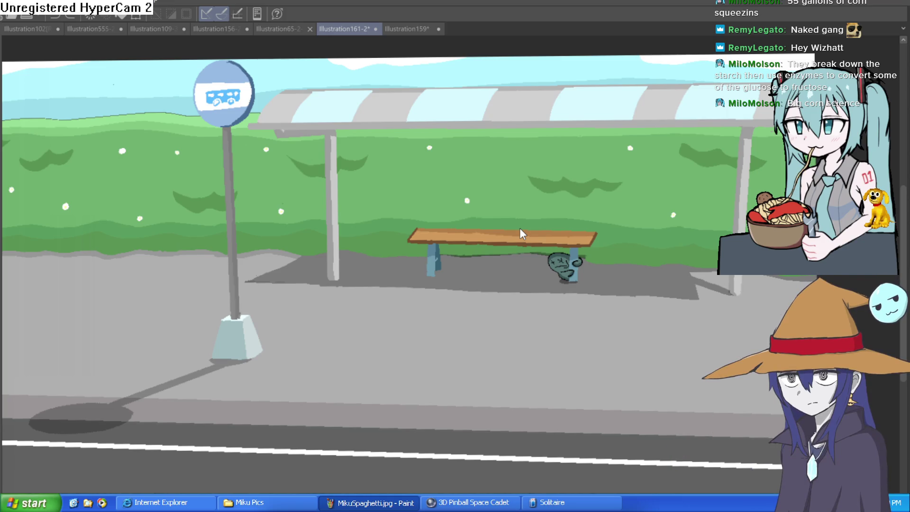
pyautogui.click(404, 30)
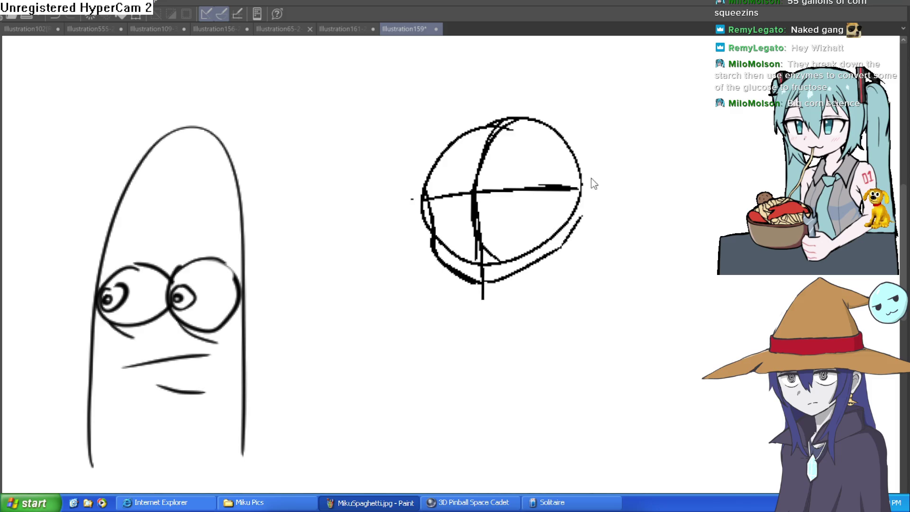
# Undo the stray loop stroke and the brown zigzag scribble near the head circle
pyautogui.moveTo(597, 180)
pyautogui.mouseDown()
pyautogui.moveTo(589, 136)
pyautogui.moveTo(563, 125)
pyautogui.mouseUp()
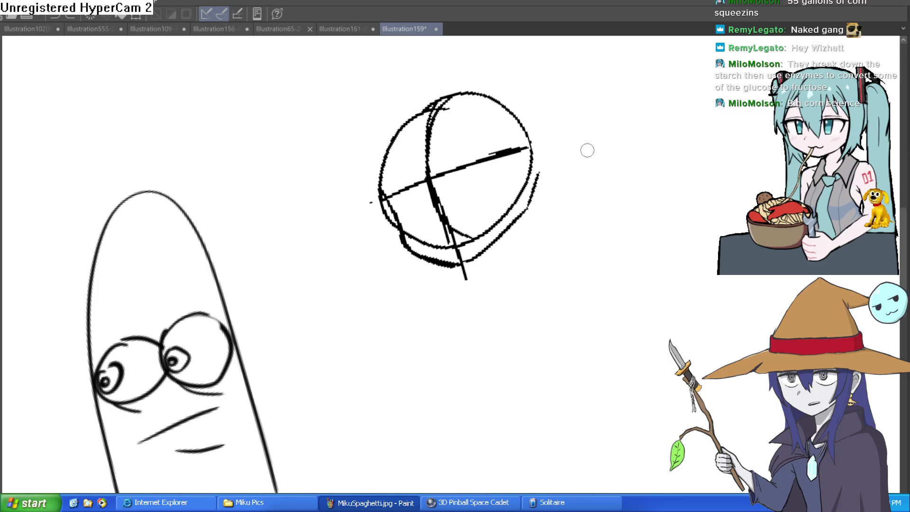
pyautogui.moveTo(558, 124)
pyautogui.mouseDown()
pyautogui.moveTo(563, 185)
pyautogui.moveTo(549, 168)
pyautogui.moveTo(612, 95)
pyautogui.moveTo(646, 98)
pyautogui.moveTo(507, 243)
pyautogui.moveTo(662, 258)
pyautogui.moveTo(562, 379)
pyautogui.moveTo(636, 484)
pyautogui.moveTo(478, 265)
pyautogui.moveTo(652, 156)
pyautogui.moveTo(625, 290)
pyautogui.mouseUp()
pyautogui.scroll(2, 549, 168)
pyautogui.hotkey('ctrl', 'z')
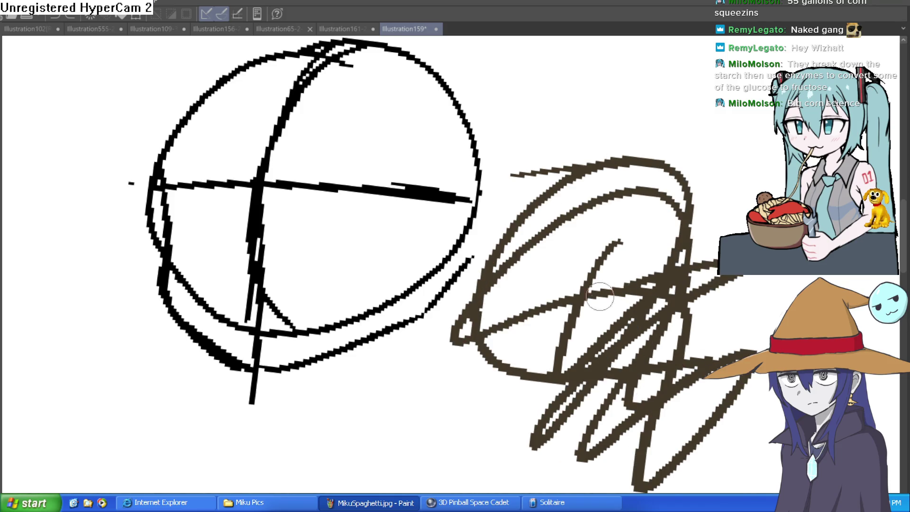
pyautogui.hotkey('ctrl', 'z')
pyautogui.hotkey('ctrl', 'z')
pyautogui.scroll(-4, 678, 222)
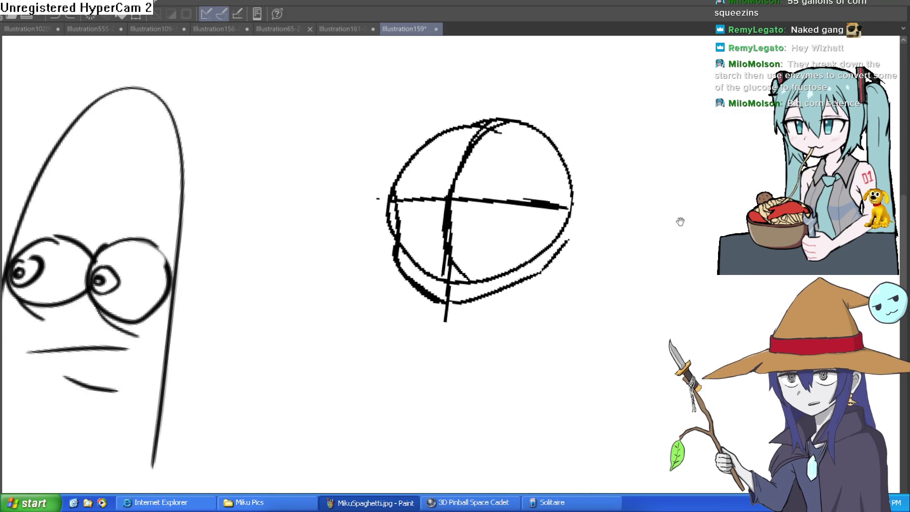
pyautogui.moveTo(678, 222); pyautogui.dragTo(605, 231)
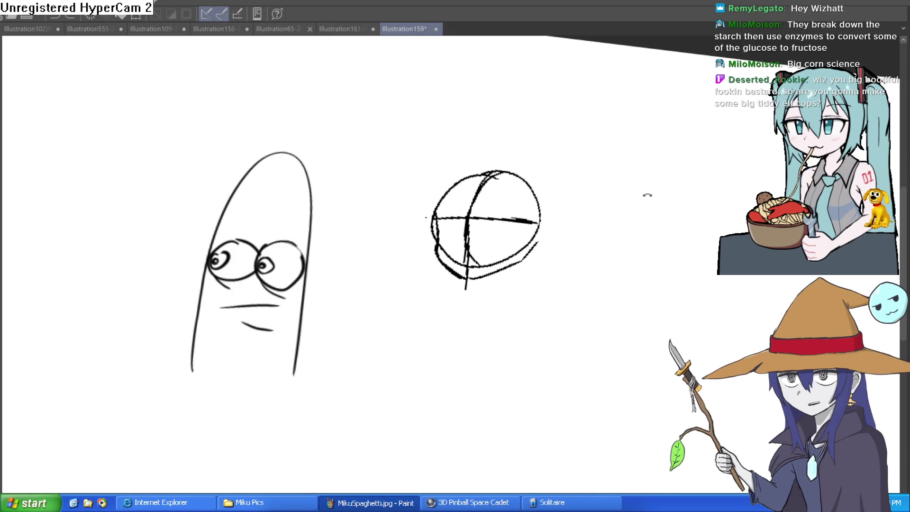
# Undo the zigzag and several trial strokes drawn to the right of the circle
pyautogui.scroll(5, 588, 195)
pyautogui.moveTo(528, 197)
pyautogui.mouseDown()
pyautogui.moveTo(500, 197)
pyautogui.moveTo(465, 166)
pyautogui.moveTo(576, 104)
pyautogui.moveTo(579, 122)
pyautogui.moveTo(670, 152)
pyautogui.mouseUp()
pyautogui.hotkey('ctrl', 'z')
pyautogui.hotkey('ctrl', 'z')
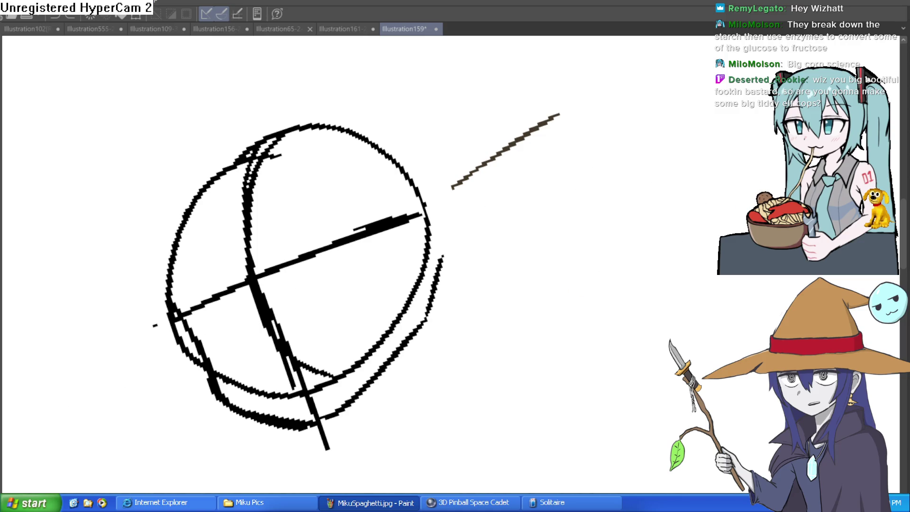
pyautogui.hotkey('ctrl', 'z')
pyautogui.moveTo(444, 179); pyautogui.dragTo(533, 102)
pyautogui.hotkey('ctrl', 'z')
pyautogui.moveTo(451, 164)
pyautogui.mouseDown()
pyautogui.moveTo(538, 86)
pyautogui.moveTo(538, 147)
pyautogui.moveTo(455, 246)
pyautogui.mouseUp()
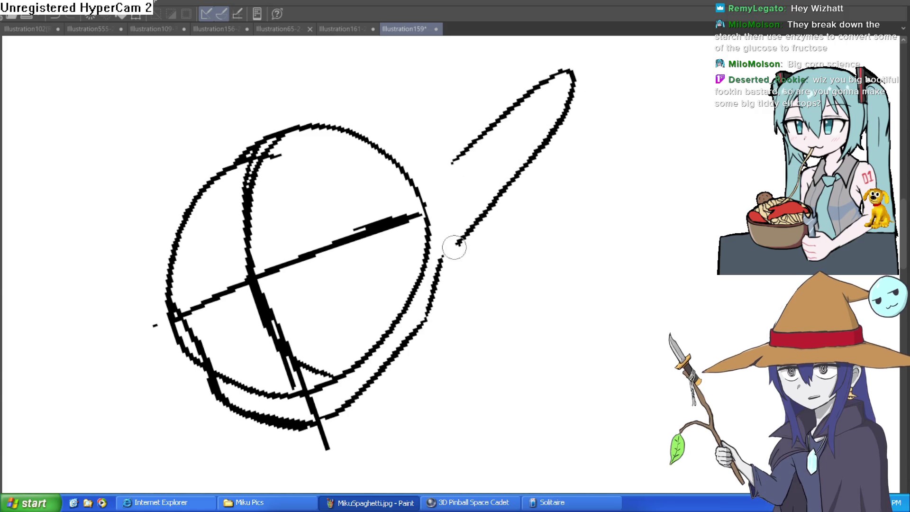
pyautogui.hotkey('ctrl', 'z')
pyautogui.moveTo(437, 155)
pyautogui.mouseDown()
pyautogui.moveTo(504, 97)
pyautogui.moveTo(567, 67)
pyautogui.moveTo(519, 189)
pyautogui.moveTo(451, 240)
pyautogui.mouseUp()
pyautogui.hotkey('ctrl', 'z')
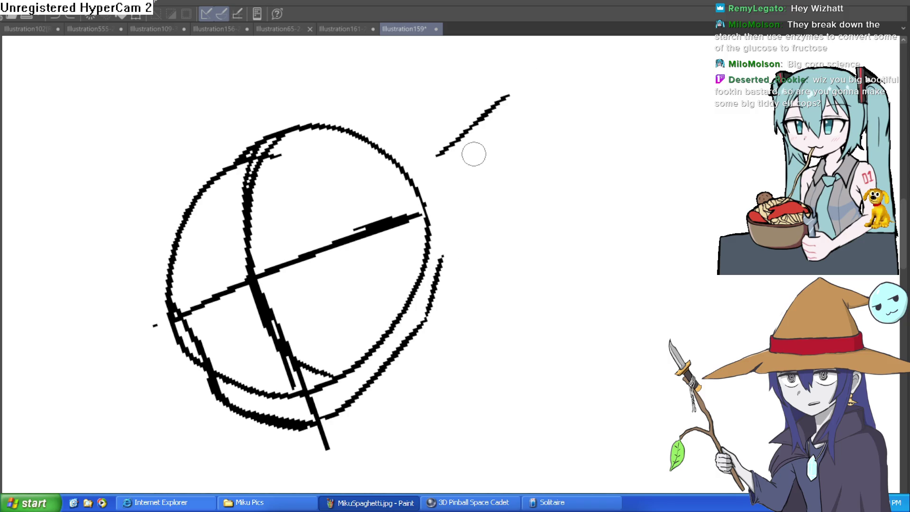
pyautogui.hotkey('ctrl', 'z')
pyautogui.scroll(-1, 587, 201)
pyautogui.scroll(-2, 574, 192)
pyautogui.moveTo(575, 192)
pyautogui.mouseDown()
pyautogui.moveTo(585, 195)
pyautogui.moveTo(522, 177)
pyautogui.mouseUp()
# Draw left and right neck lines below the head and save Illustration159
pyautogui.moveTo(410, 265); pyautogui.dragTo(404, 301)
pyautogui.moveTo(450, 244); pyautogui.dragTo(458, 300)
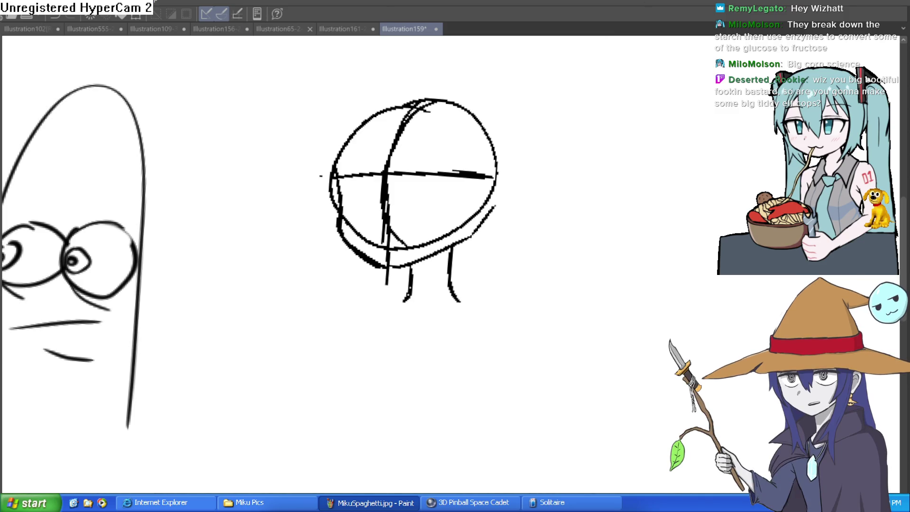
pyautogui.hotkey('ctrl', 's')
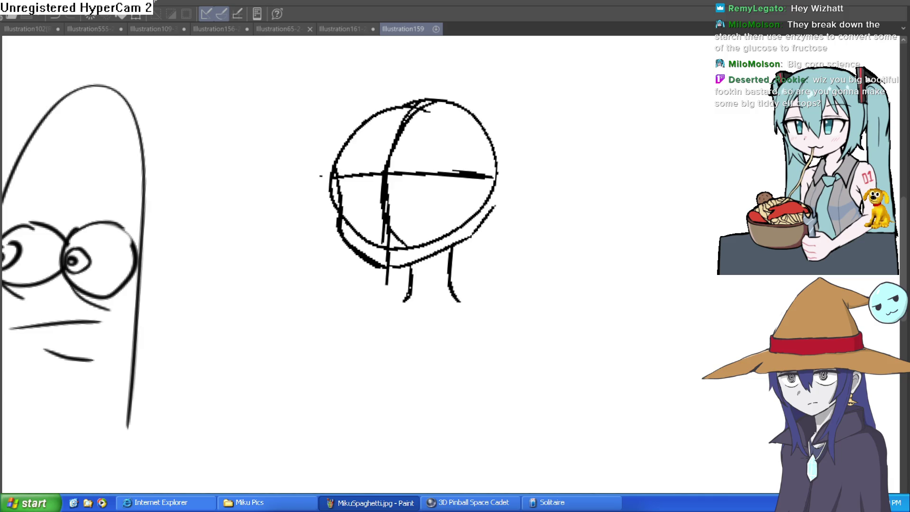
# Close the head sketch, then save and close the bus-stop painting Illustration161-2
pyautogui.click(435, 29)
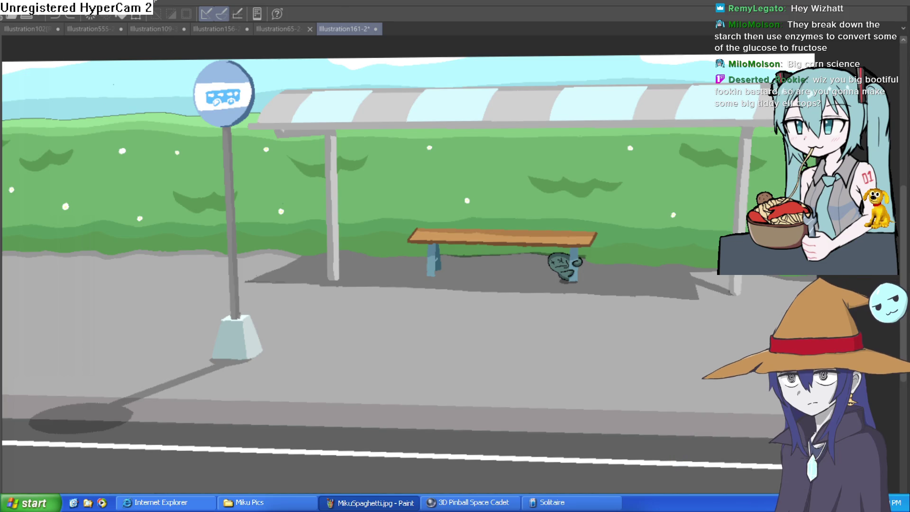
pyautogui.hotkey('ctrl', 's')
pyautogui.click(374, 30)
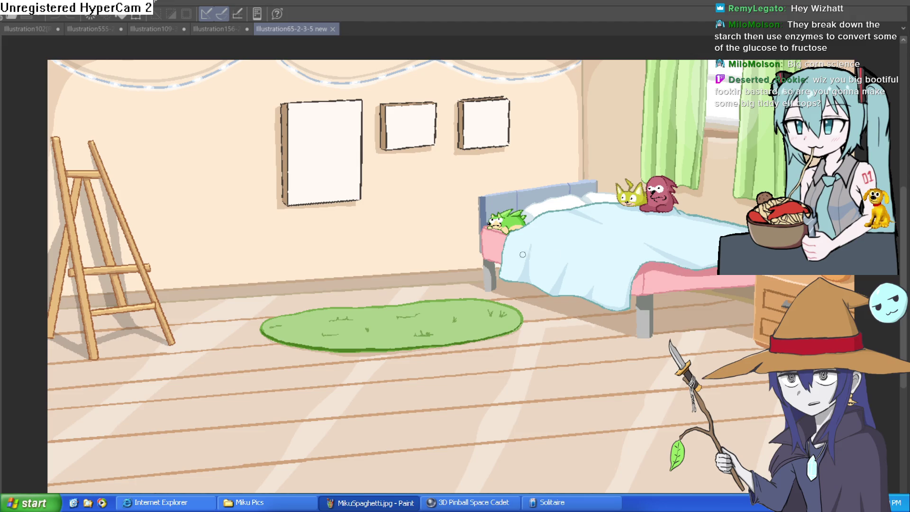
# Switch via the horned armored girl drawing to the Misty II character sheet
pyautogui.scroll(2, 647, 201)
pyautogui.scroll(4, 647, 202)
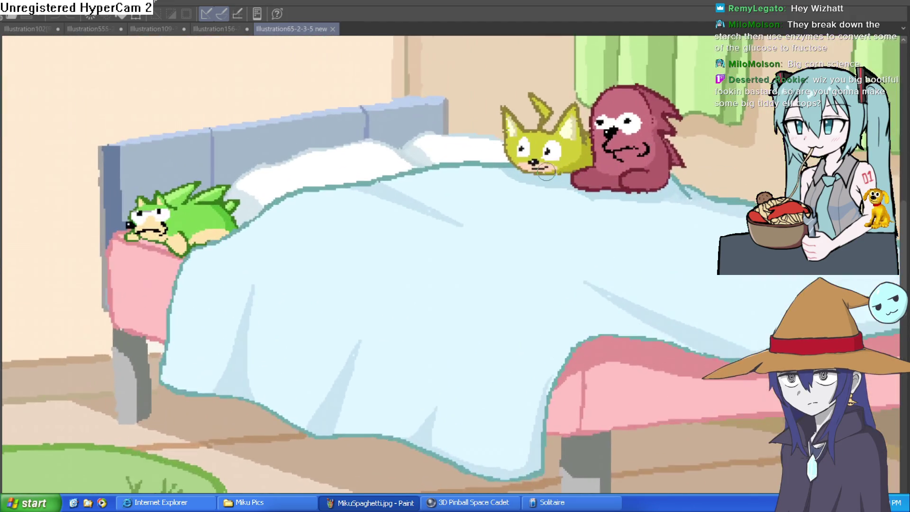
pyautogui.scroll(-1, 444, 142)
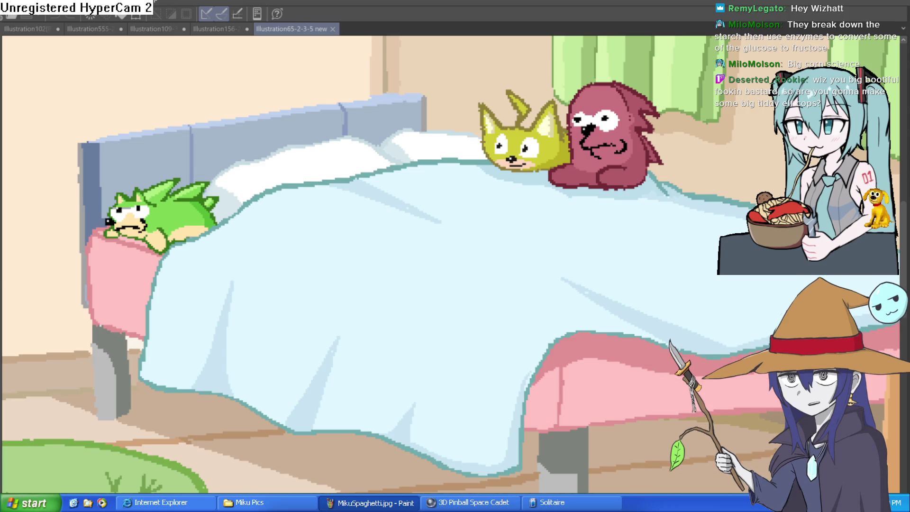
pyautogui.click(203, 29)
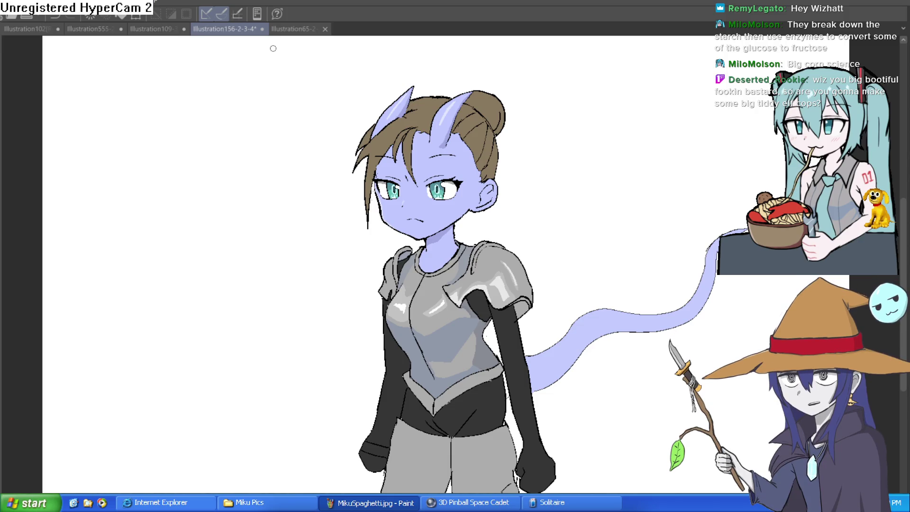
pyautogui.click(141, 31)
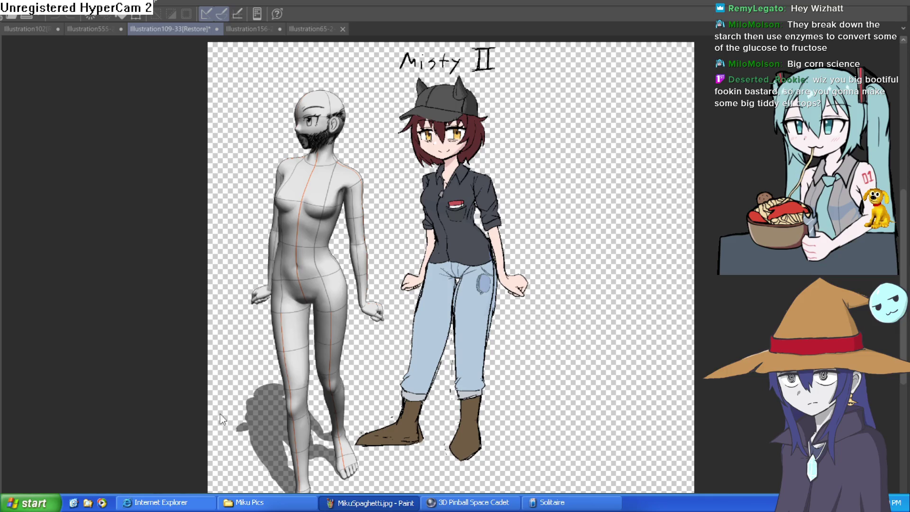
# Save and close the Misty II sheet and the horned armored girl drawing, showing Illustration555
pyautogui.hotkey('ctrl', 's')
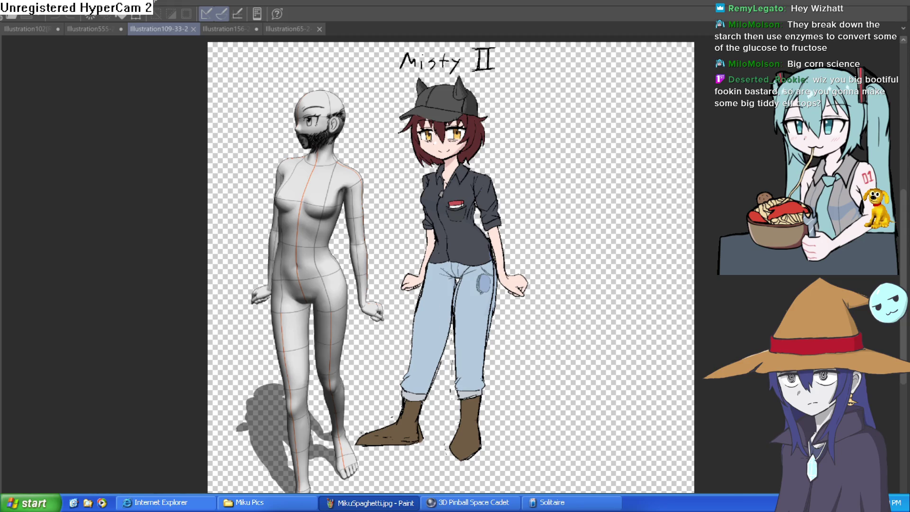
pyautogui.click(193, 29)
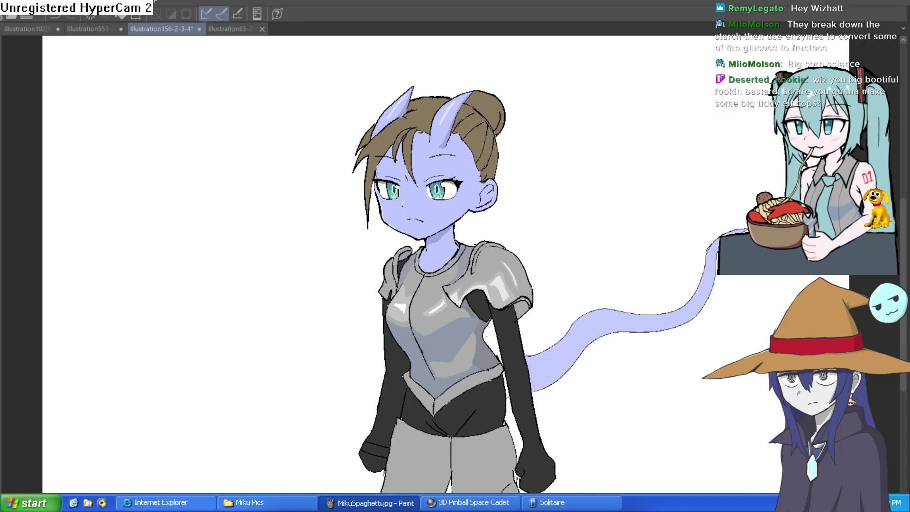
pyautogui.hotkey('ctrl', 's')
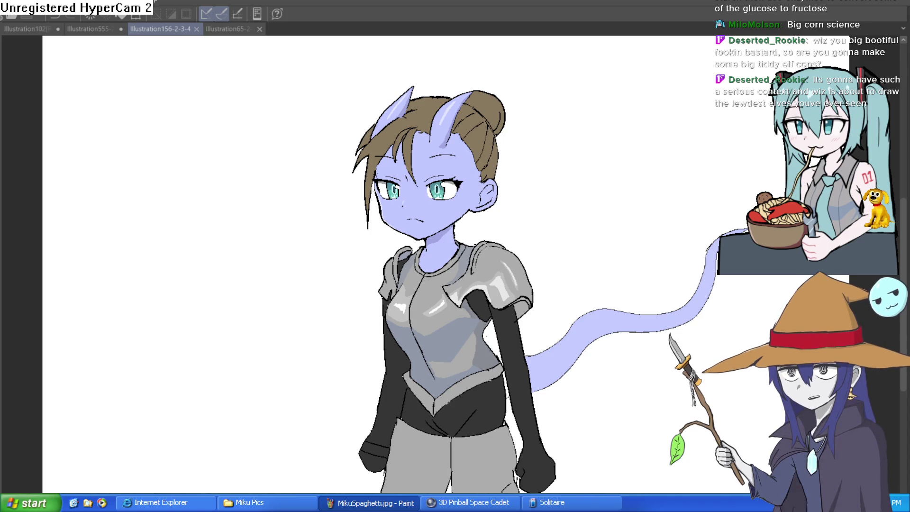
pyautogui.click(197, 30)
pyautogui.click(95, 29)
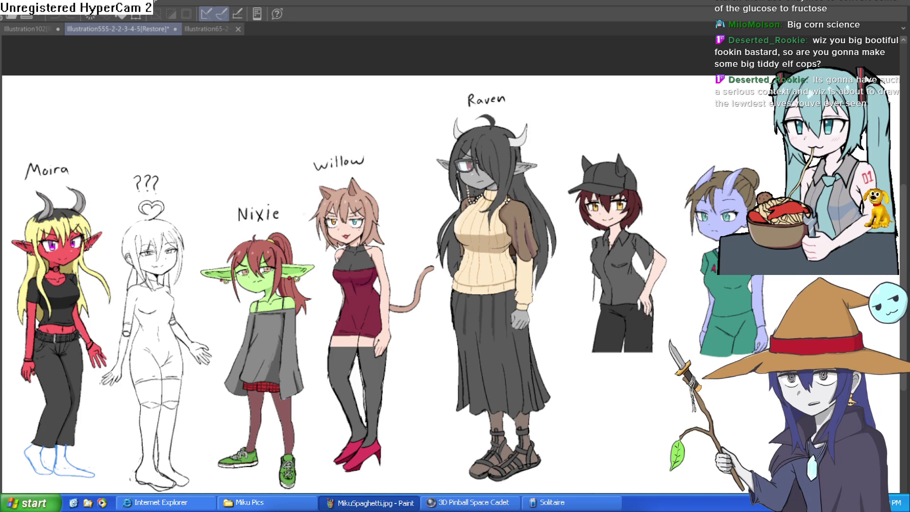
# Save and close the character lineup, then close the bedroom bed scene
pyautogui.hotkey('ctrl', 's')
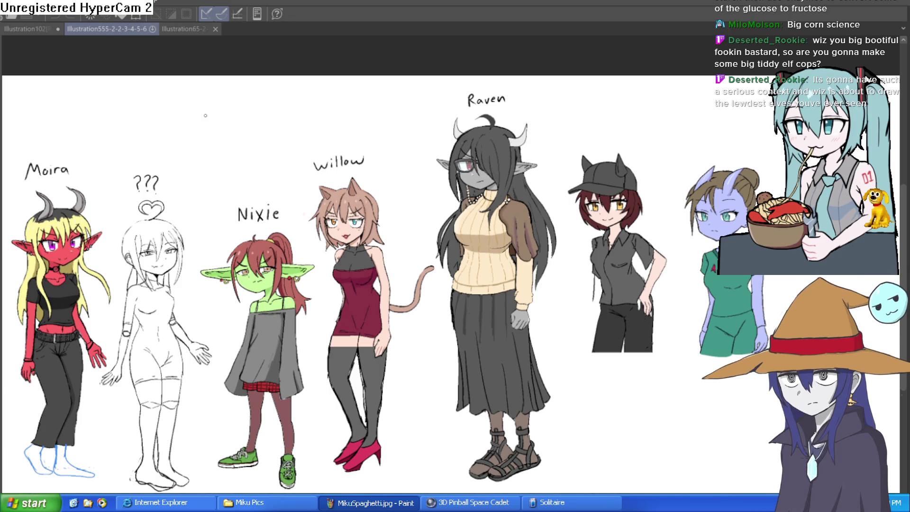
pyautogui.click(153, 29)
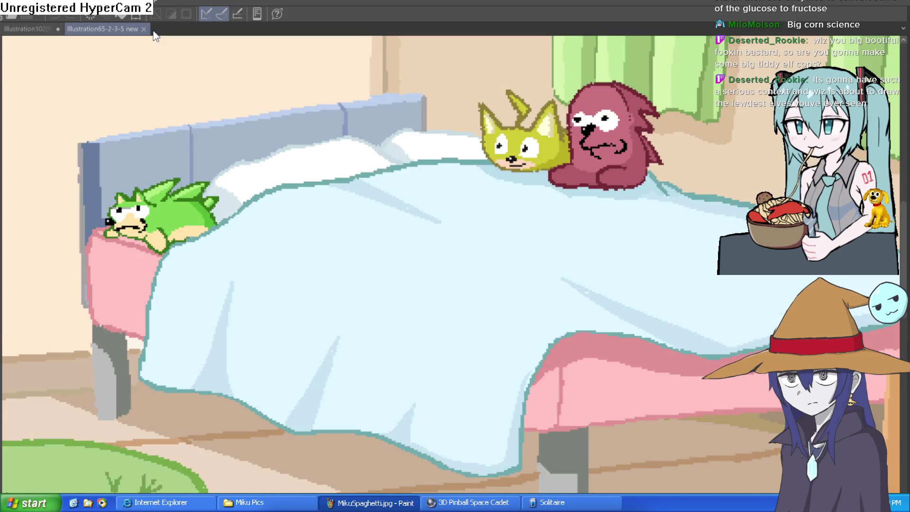
pyautogui.click(143, 30)
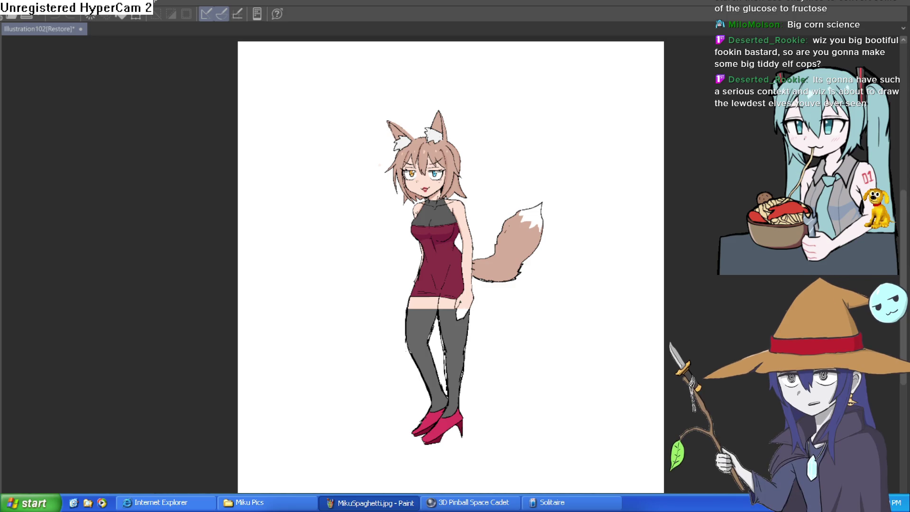
# Compare the cat and fox ears-and-tail versions, keeping the fox ears and tail
pyautogui.hotkey('ctrl', 'z')
pyautogui.hotkey('ctrl', 'y')
pyautogui.hotkey('ctrl', 'z')
pyautogui.hotkey('ctrl', 'y')
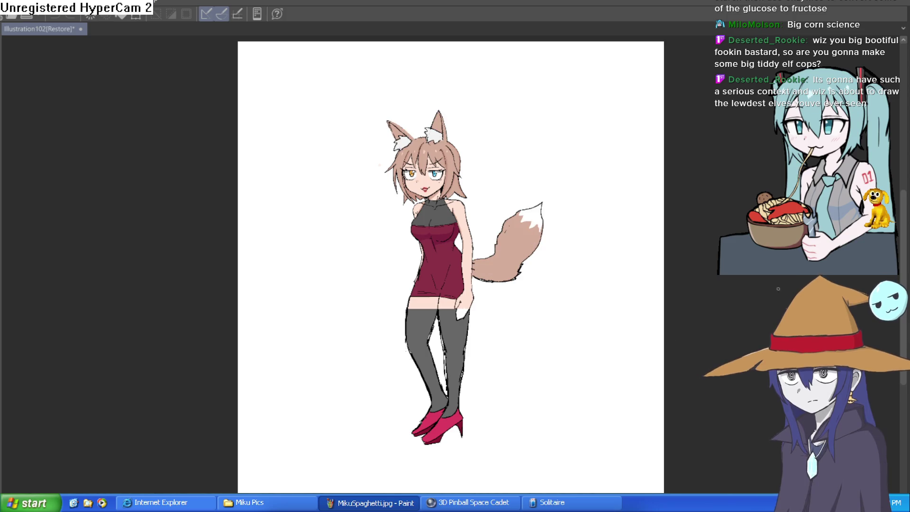
pyautogui.scroll(2, 479, 178)
pyautogui.scroll(1, 279, 91)
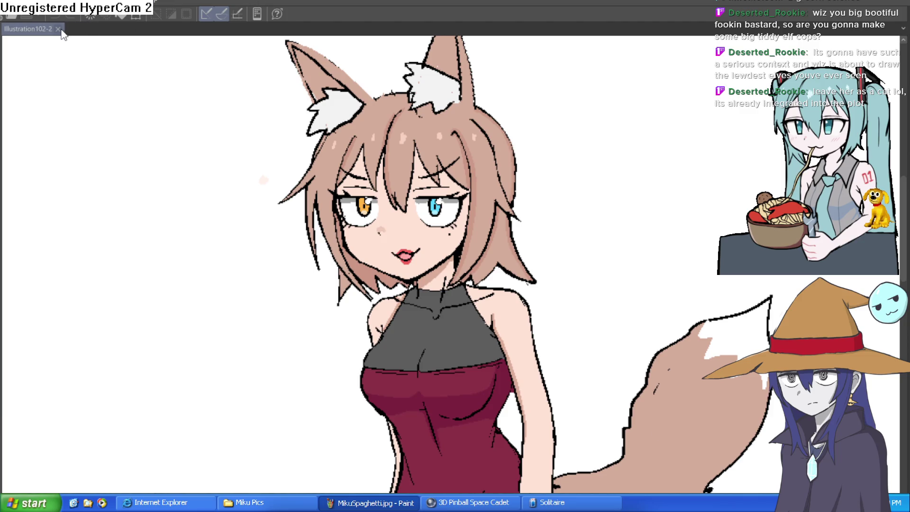
# Close the Illustration142 bookshelf drawing, then save and close the bookstore reference illustration
pyautogui.click(59, 29)
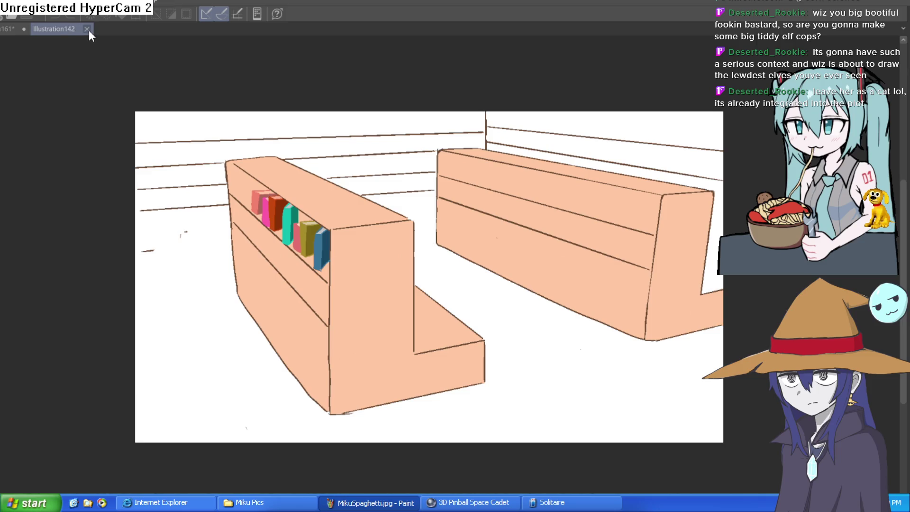
pyautogui.click(89, 30)
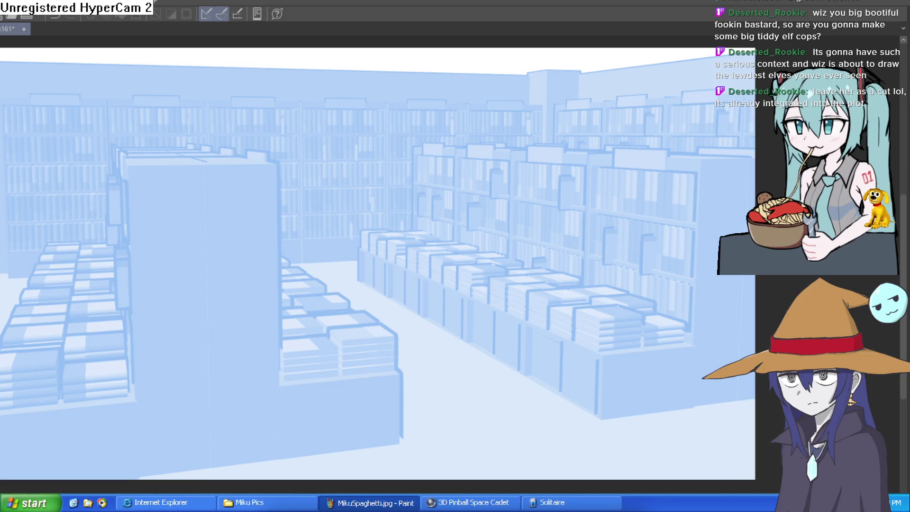
pyautogui.hotkey('ctrl', 's')
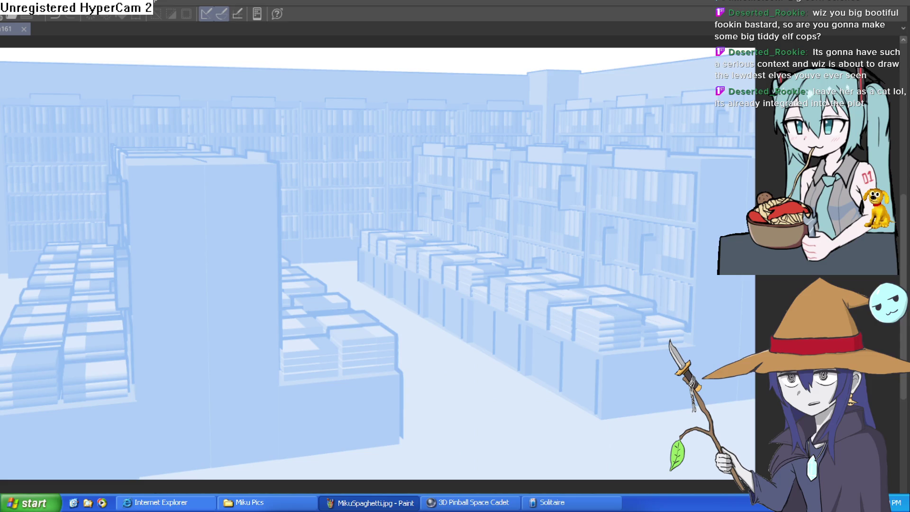
pyautogui.click(23, 29)
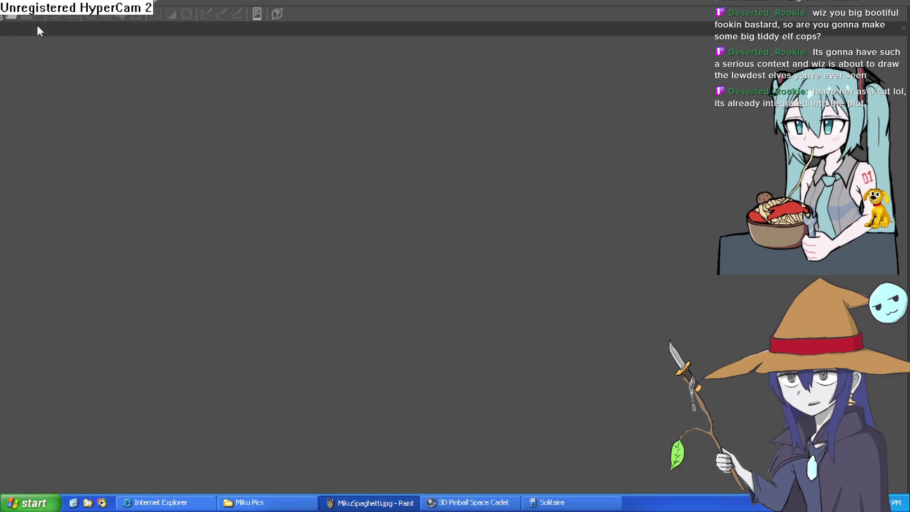
# Use Alt+F4 to bring the desktop into view
pyautogui.hotkey('alt', 'F4')
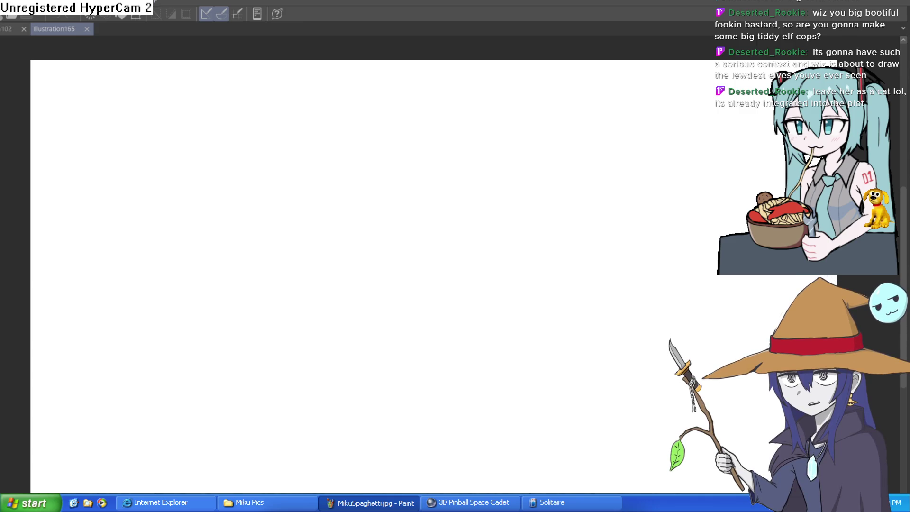
pyautogui.moveTo(401, 263); pyautogui.dragTo(497, 320)
pyautogui.hotkey('ctrl', 'z')
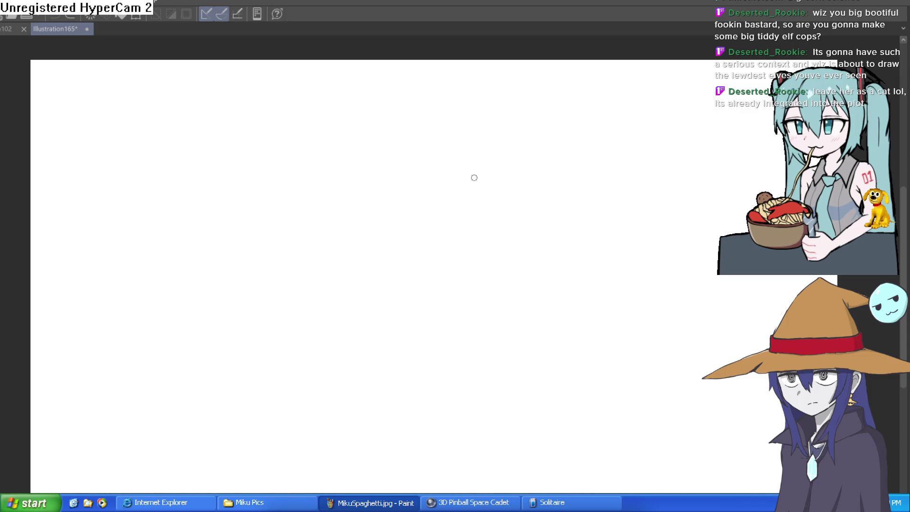
pyautogui.moveTo(418, 133)
pyautogui.mouseDown()
pyautogui.moveTo(407, 132)
pyautogui.moveTo(372, 249)
pyautogui.mouseUp()
pyautogui.hotkey('ctrl', 'z')
pyautogui.moveTo(413, 121)
pyautogui.mouseDown()
pyautogui.moveTo(368, 152)
pyautogui.moveTo(473, 205)
pyautogui.moveTo(415, 121)
pyautogui.moveTo(423, 234)
pyautogui.mouseUp()
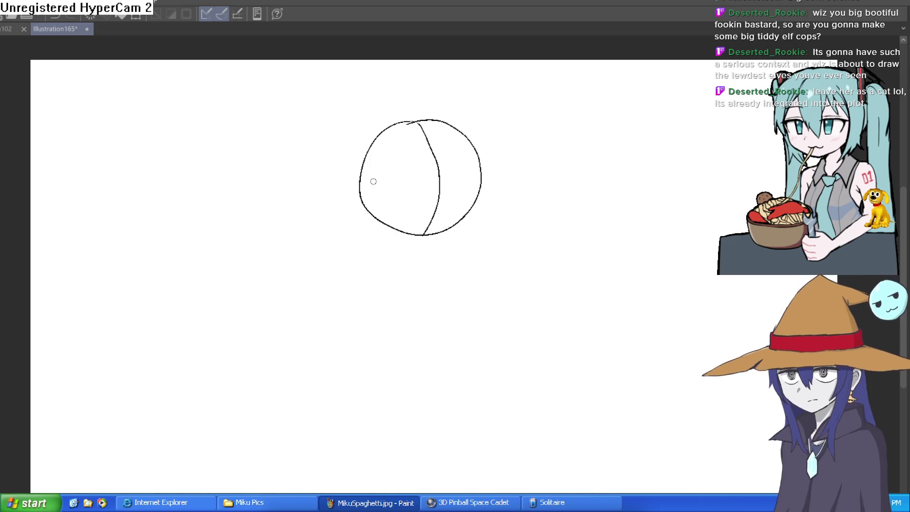
pyautogui.moveTo(361, 180); pyautogui.dragTo(493, 187)
pyautogui.hotkey('ctrl', 'z')
pyautogui.moveTo(361, 174); pyautogui.dragTo(475, 190)
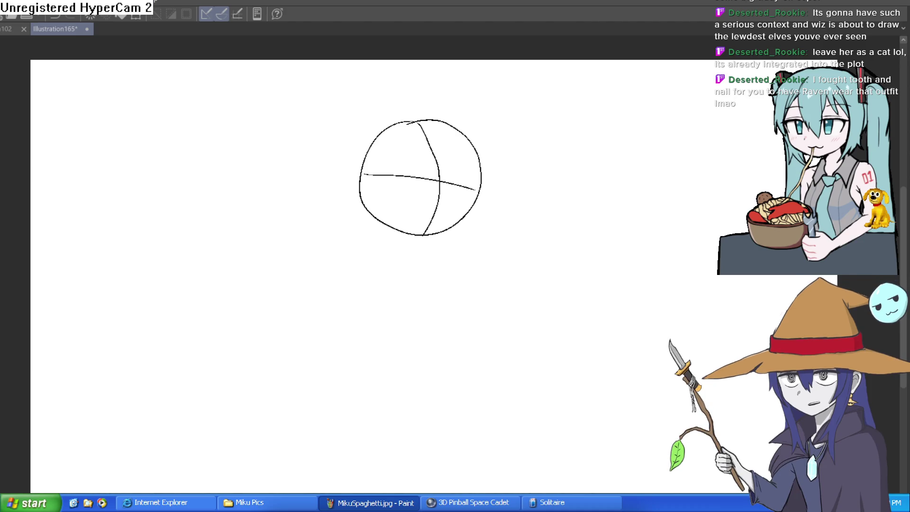
pyautogui.moveTo(493, 239); pyautogui.dragTo(558, 203)
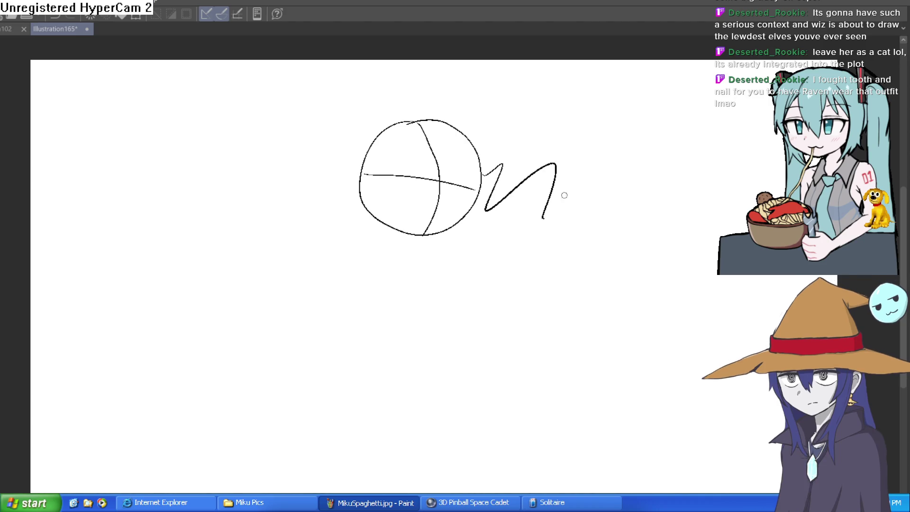
pyautogui.hotkey('ctrl', 'z')
pyautogui.scroll(5, 493, 173)
pyautogui.scroll(-2, 516, 148)
# Retrace and thicken the head circle's right, top and left edges
pyautogui.moveTo(501, 161)
pyautogui.mouseDown()
pyautogui.moveTo(478, 275)
pyautogui.moveTo(490, 250)
pyautogui.moveTo(501, 267)
pyautogui.mouseUp()
pyautogui.moveTo(495, 222)
pyautogui.mouseDown()
pyautogui.moveTo(508, 152)
pyautogui.moveTo(447, 64)
pyautogui.moveTo(327, 42)
pyautogui.moveTo(221, 140)
pyautogui.mouseUp()
pyautogui.moveTo(263, 75)
pyautogui.mouseDown()
pyautogui.moveTo(237, 99)
pyautogui.moveTo(206, 236)
pyautogui.moveTo(206, 222)
pyautogui.mouseUp()
pyautogui.moveTo(525, 189)
pyautogui.mouseDown()
pyautogui.moveTo(536, 134)
pyautogui.moveTo(503, 201)
pyautogui.moveTo(500, 240)
pyautogui.moveTo(380, 317)
pyautogui.moveTo(411, 182)
pyautogui.mouseUp()
# Sketch the right and left jaw lines tapering down to a pointed chin
pyautogui.moveTo(443, 169)
pyautogui.mouseDown()
pyautogui.moveTo(426, 274)
pyautogui.moveTo(348, 97)
pyautogui.moveTo(391, 284)
pyautogui.moveTo(360, 428)
pyautogui.mouseUp()
pyautogui.moveTo(489, 314); pyautogui.dragTo(505, 249)
pyautogui.moveTo(511, 227)
pyautogui.mouseDown()
pyautogui.moveTo(472, 314)
pyautogui.moveTo(376, 363)
pyautogui.moveTo(264, 280)
pyautogui.moveTo(227, 237)
pyautogui.moveTo(225, 190)
pyautogui.moveTo(241, 256)
pyautogui.moveTo(379, 363)
pyautogui.mouseUp()
pyautogui.moveTo(341, 334); pyautogui.dragTo(370, 351)
# Redraw the horizontal and centre cross guides and erase their overshooting ends
pyautogui.moveTo(518, 313)
pyautogui.mouseDown()
pyautogui.moveTo(556, 370)
pyautogui.moveTo(577, 308)
pyautogui.mouseUp()
pyautogui.moveTo(277, 233)
pyautogui.mouseDown()
pyautogui.moveTo(516, 276)
pyautogui.moveTo(518, 165)
pyautogui.moveTo(435, 211)
pyautogui.mouseUp()
pyautogui.moveTo(562, 138)
pyautogui.mouseDown()
pyautogui.moveTo(659, 224)
pyautogui.moveTo(601, 252)
pyautogui.moveTo(612, 242)
pyautogui.mouseUp()
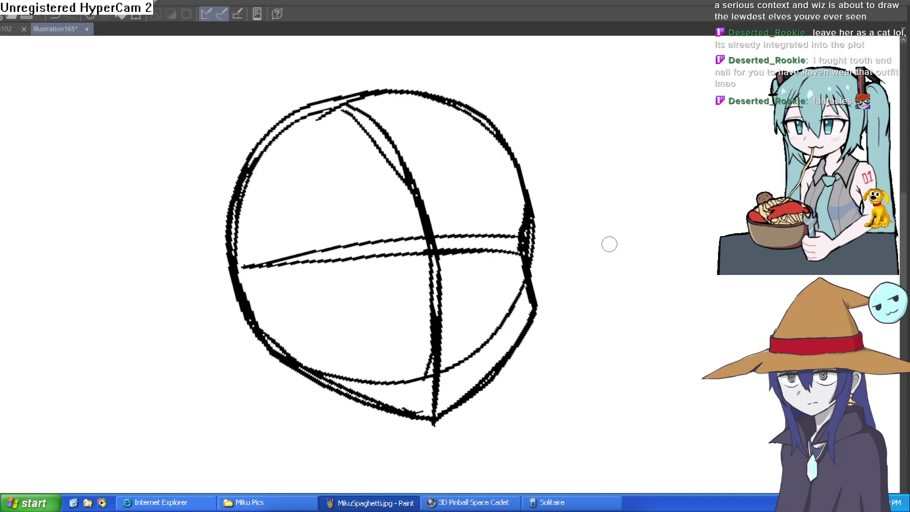
pyautogui.scroll(2, 607, 242)
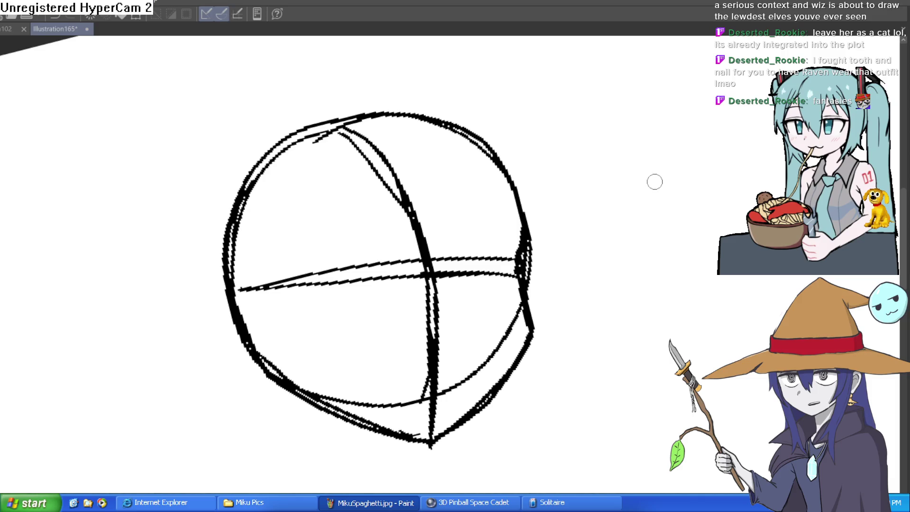
pyautogui.moveTo(579, 227); pyautogui.dragTo(550, 256)
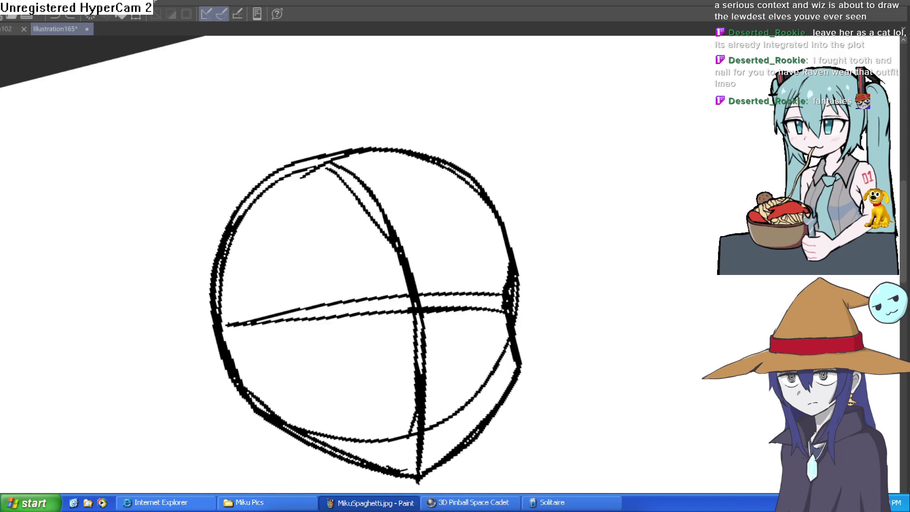
pyautogui.moveTo(516, 299)
pyautogui.mouseDown()
pyautogui.moveTo(502, 272)
pyautogui.moveTo(503, 308)
pyautogui.moveTo(520, 338)
pyautogui.moveTo(504, 341)
pyautogui.moveTo(520, 378)
pyautogui.moveTo(467, 423)
pyautogui.moveTo(500, 357)
pyautogui.moveTo(488, 427)
pyautogui.mouseUp()
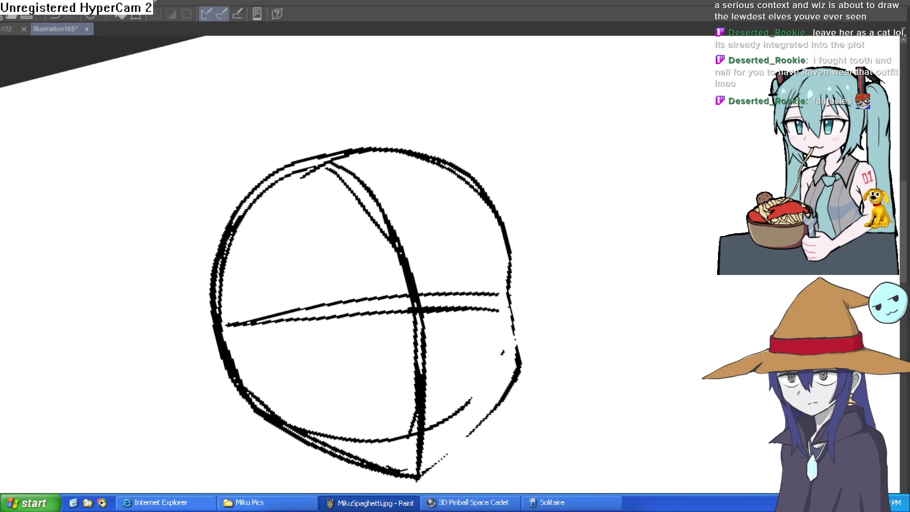
# Redraw the broken right jaw edge and thicken the head's lower-left edge
pyautogui.moveTo(512, 326)
pyautogui.mouseDown()
pyautogui.moveTo(488, 415)
pyautogui.moveTo(419, 471)
pyautogui.mouseUp()
pyautogui.moveTo(549, 376); pyautogui.dragTo(375, 359)
pyautogui.moveTo(267, 374); pyautogui.dragTo(242, 275)
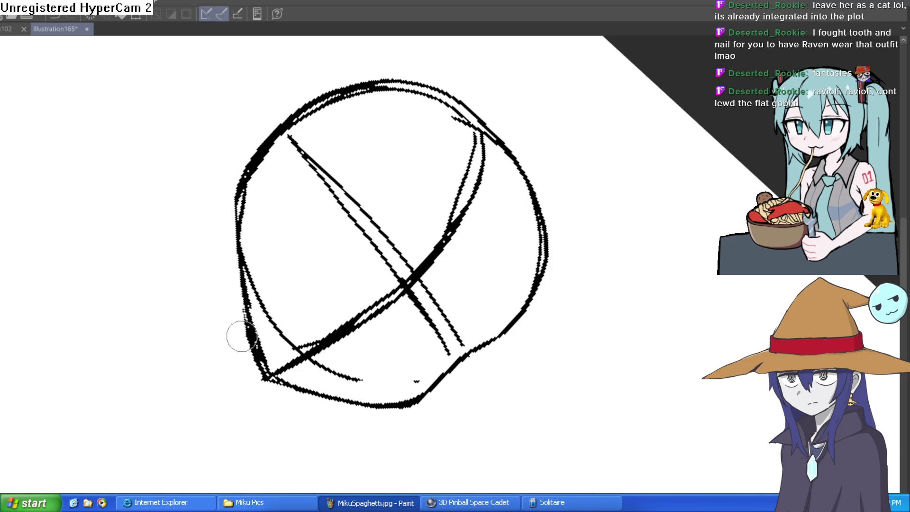
pyautogui.moveTo(422, 222)
pyautogui.mouseDown()
pyautogui.moveTo(372, 238)
pyautogui.moveTo(357, 220)
pyautogui.mouseUp()
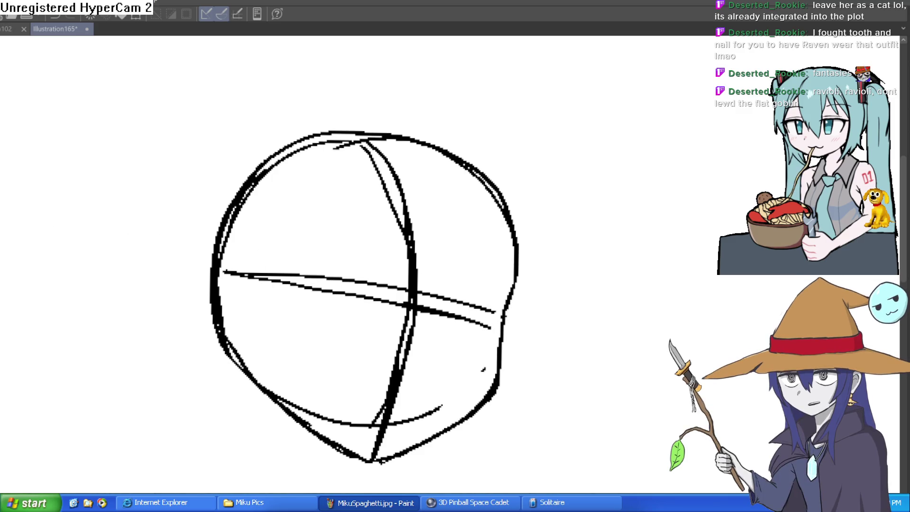
# Draw a new right jawline to the chin and erase the doubled jaw stroke
pyautogui.moveTo(545, 202)
pyautogui.mouseDown()
pyautogui.moveTo(515, 201)
pyautogui.moveTo(468, 118)
pyautogui.moveTo(501, 161)
pyautogui.mouseUp()
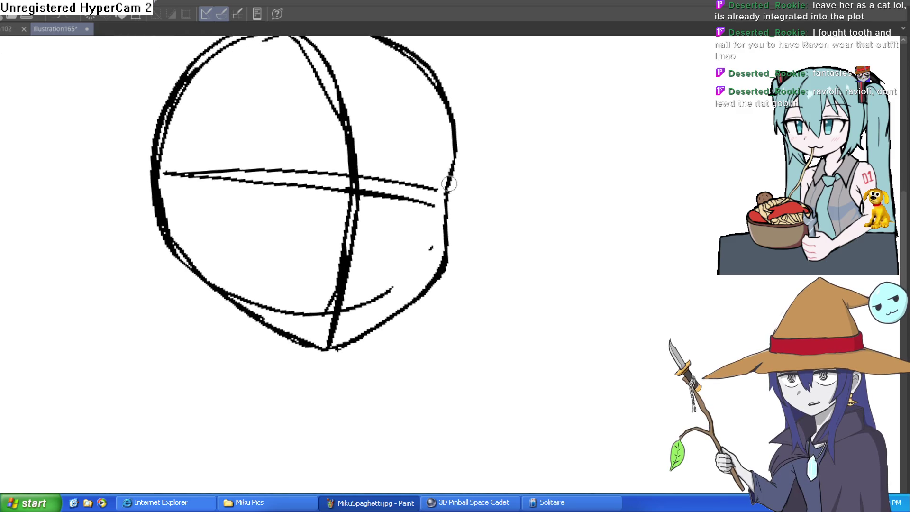
pyautogui.moveTo(438, 246); pyautogui.dragTo(334, 349)
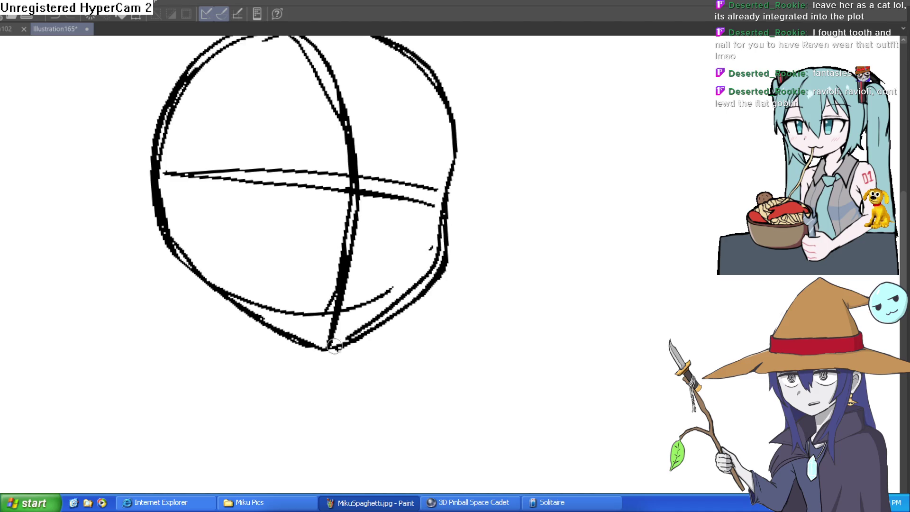
pyautogui.moveTo(443, 248)
pyautogui.mouseDown()
pyautogui.moveTo(431, 280)
pyautogui.moveTo(345, 349)
pyautogui.mouseUp()
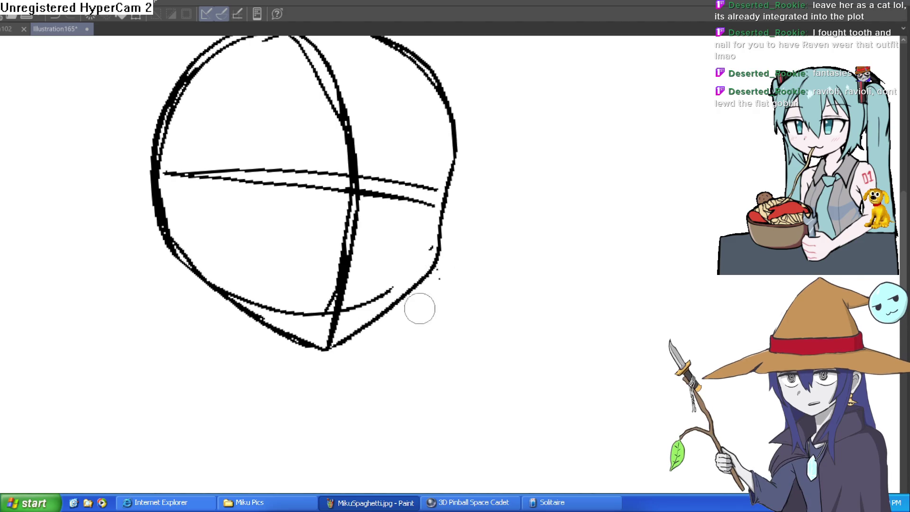
pyautogui.moveTo(483, 197); pyautogui.dragTo(469, 156)
pyautogui.scroll(-2, 469, 156)
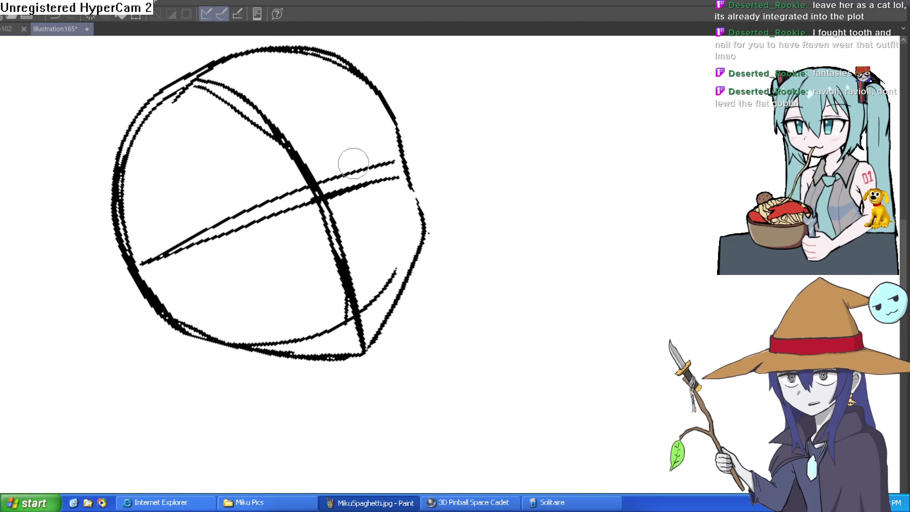
# Draw a new stroke along the head's upper-left edge
pyautogui.scroll(2, 420, 232)
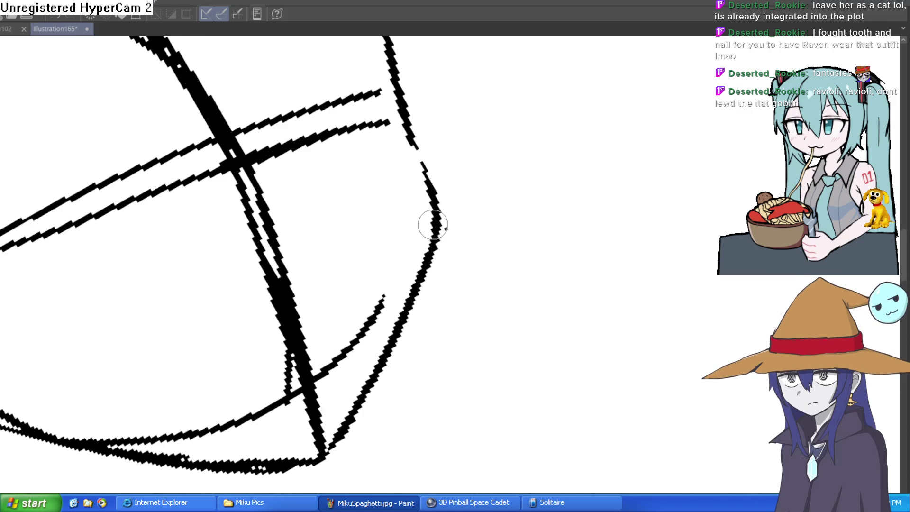
pyautogui.scroll(-2, 491, 302)
pyautogui.moveTo(431, 298)
pyautogui.mouseDown()
pyautogui.moveTo(521, 261)
pyautogui.moveTo(534, 272)
pyautogui.moveTo(519, 272)
pyautogui.moveTo(508, 303)
pyautogui.moveTo(510, 268)
pyautogui.moveTo(446, 211)
pyautogui.moveTo(296, 229)
pyautogui.moveTo(233, 359)
pyautogui.mouseUp()
pyautogui.scroll(2, 557, 245)
pyautogui.moveTo(223, 322)
pyautogui.mouseDown()
pyautogui.moveTo(381, 103)
pyautogui.moveTo(335, 130)
pyautogui.moveTo(341, 150)
pyautogui.moveTo(259, 259)
pyautogui.moveTo(227, 374)
pyautogui.moveTo(233, 442)
pyautogui.moveTo(248, 436)
pyautogui.moveTo(226, 268)
pyautogui.moveTo(360, 160)
pyautogui.mouseUp()
# With a larger eraser, wipe away stray parts of the head's right curve
pyautogui.press('e')
pyautogui.scroll(-2, 703, 148)
pyautogui.scroll(3, 571, 205)
pyautogui.moveTo(455, 322)
pyautogui.mouseDown()
pyautogui.moveTo(549, 116)
pyautogui.moveTo(583, 110)
pyautogui.mouseUp()
pyautogui.moveTo(583, 109)
pyautogui.mouseDown()
pyautogui.moveTo(636, 154)
pyautogui.moveTo(558, 281)
pyautogui.mouseUp()
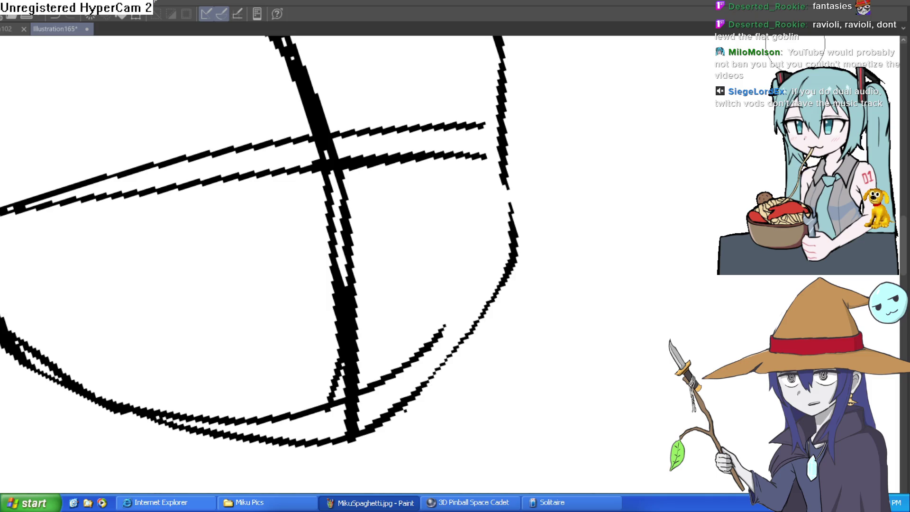
pyautogui.moveTo(605, 203)
pyautogui.mouseDown()
pyautogui.moveTo(552, 197)
pyautogui.moveTo(593, 200)
pyautogui.mouseUp()
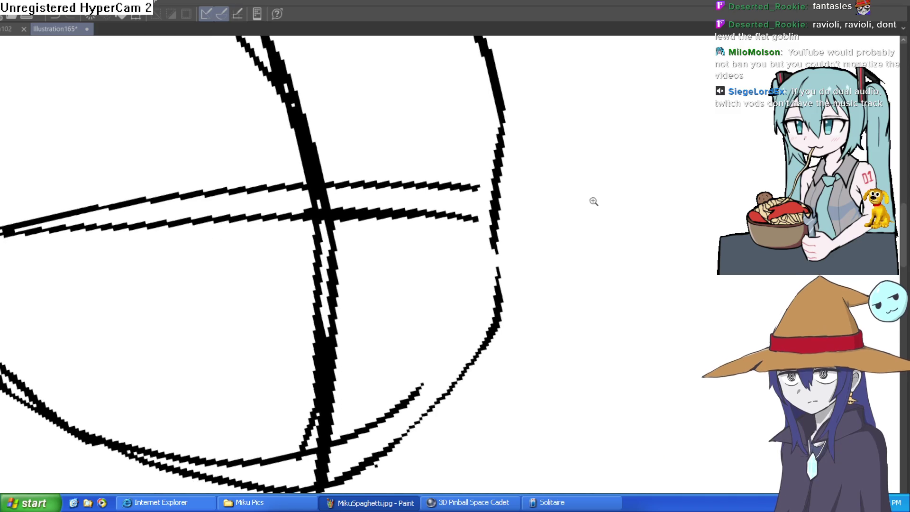
pyautogui.scroll(-3, 593, 200)
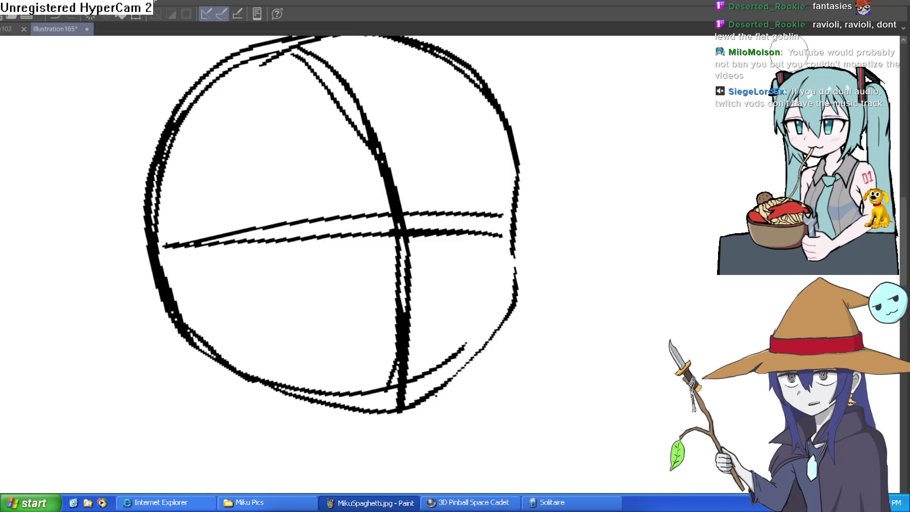
pyautogui.scroll(2, 553, 193)
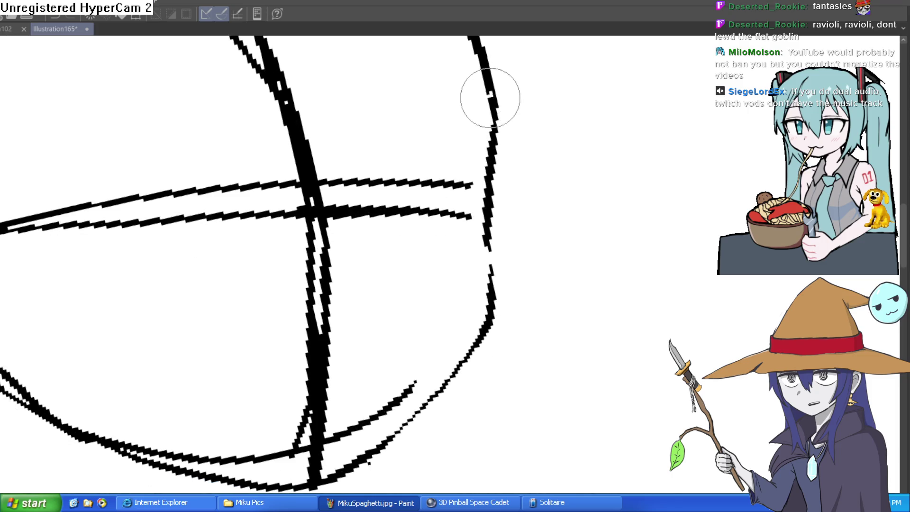
pyautogui.scroll(-2, 564, 156)
pyautogui.moveTo(570, 153); pyautogui.dragTo(554, 194)
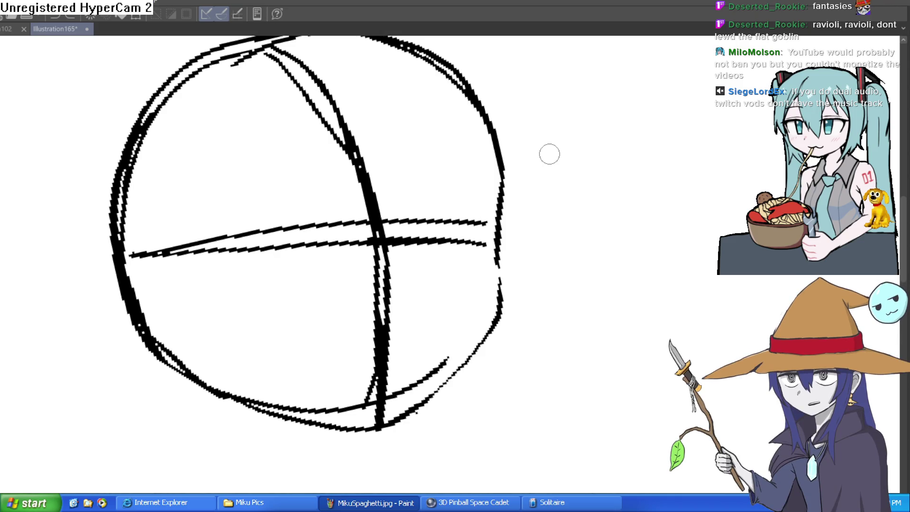
# Thicken the circle's right edge, then erase excess along the right and lower edge
pyautogui.scroll(3, 550, 154)
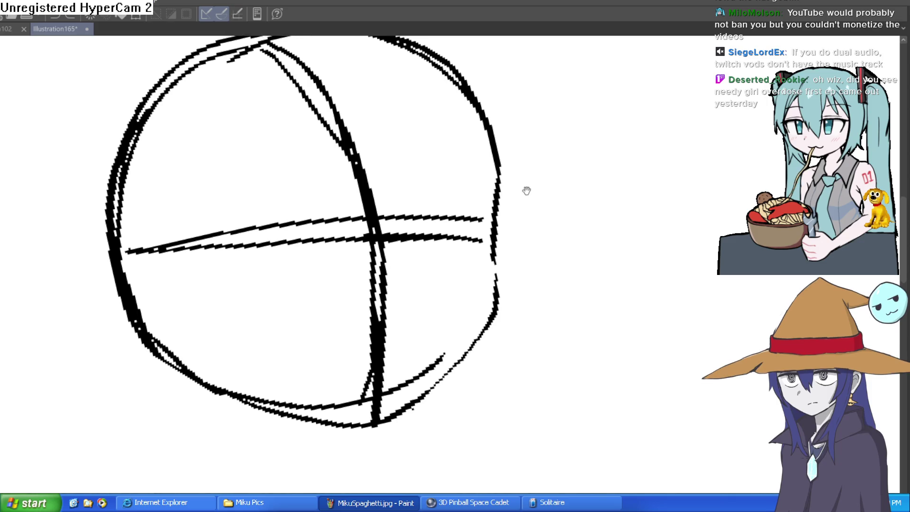
pyautogui.moveTo(450, 278)
pyautogui.mouseDown()
pyautogui.moveTo(442, 202)
pyautogui.moveTo(382, 127)
pyautogui.moveTo(463, 223)
pyautogui.moveTo(443, 154)
pyautogui.moveTo(443, 178)
pyautogui.moveTo(397, 134)
pyautogui.mouseUp()
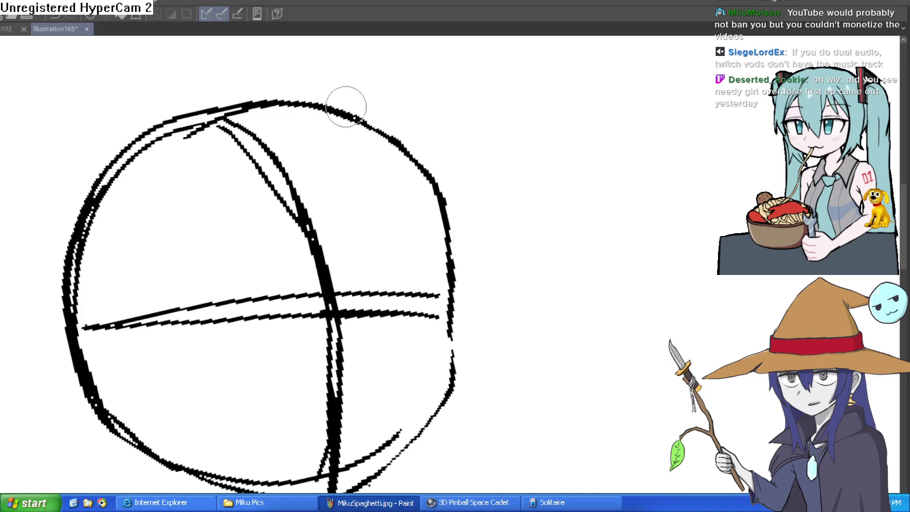
pyautogui.scroll(-3, 496, 206)
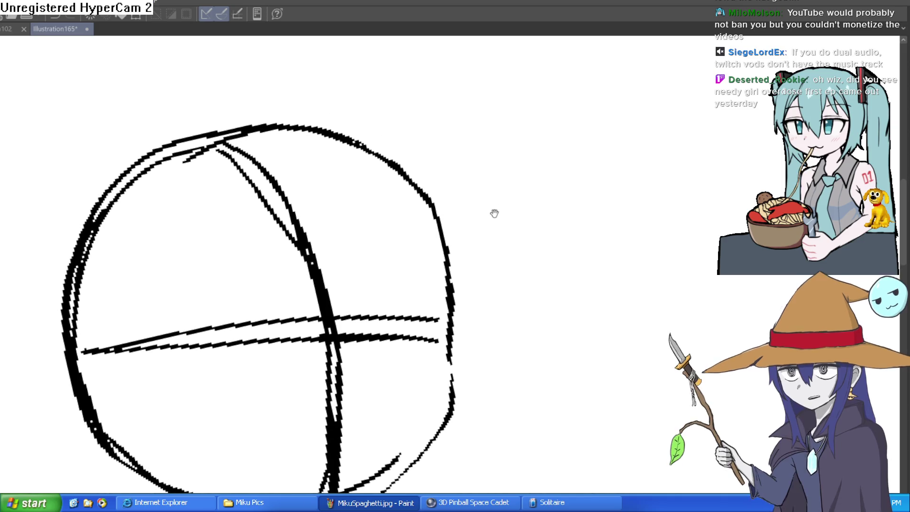
pyautogui.moveTo(458, 179); pyautogui.dragTo(457, 235)
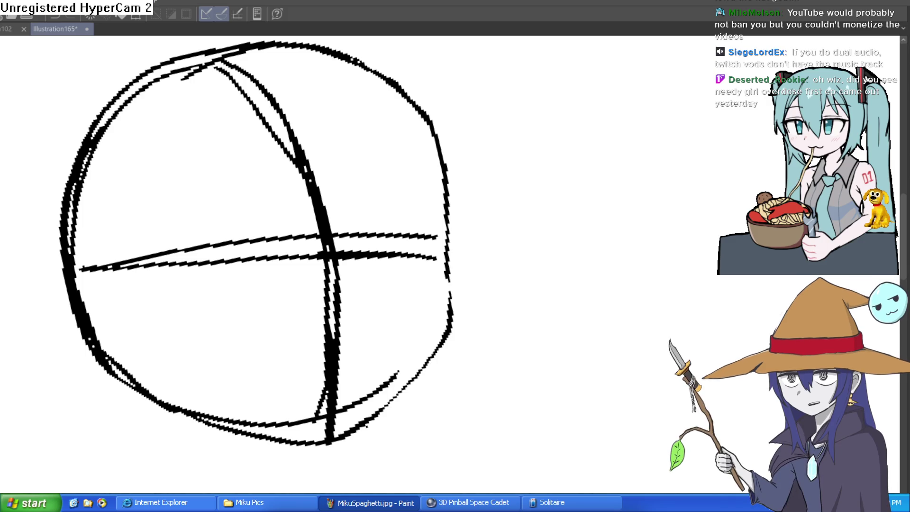
pyautogui.scroll(-3, 465, 197)
pyautogui.moveTo(439, 169)
pyautogui.mouseDown()
pyautogui.moveTo(437, 275)
pyautogui.moveTo(332, 379)
pyautogui.mouseUp()
# Retrace the vertical centre guide line across the head
pyautogui.scroll(-5, 471, 296)
pyautogui.moveTo(451, 300)
pyautogui.mouseDown()
pyautogui.moveTo(477, 203)
pyautogui.moveTo(447, 189)
pyautogui.mouseUp()
pyautogui.moveTo(353, 321)
pyautogui.mouseDown()
pyautogui.moveTo(434, 215)
pyautogui.moveTo(564, 254)
pyautogui.moveTo(611, 226)
pyautogui.mouseUp()
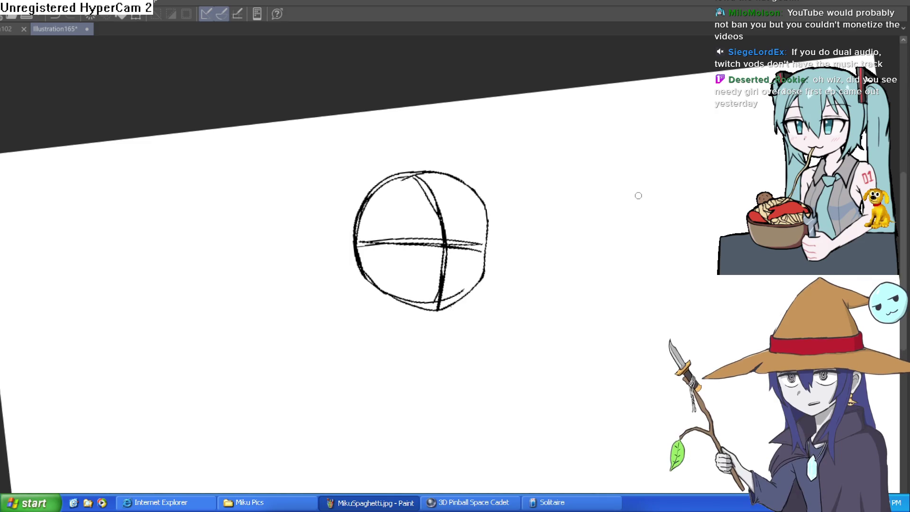
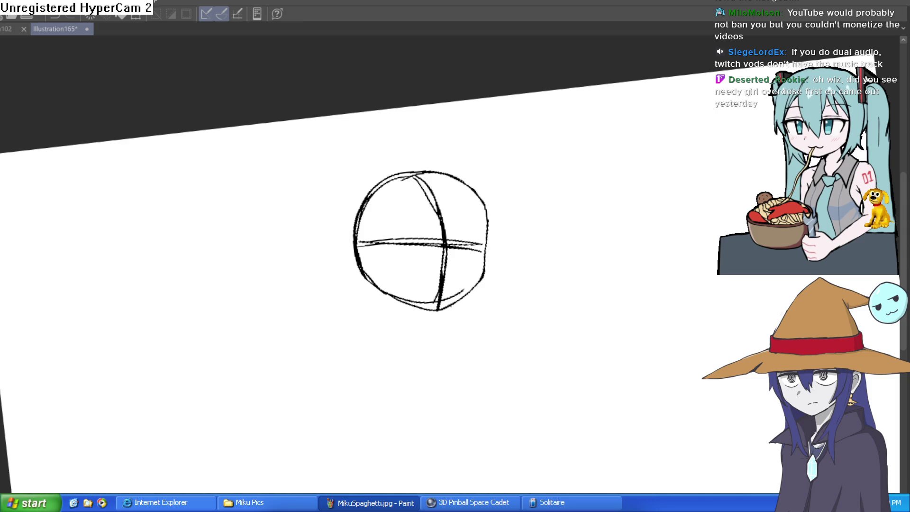
# Draw the long pointed ear on the head's right side and thin its tip edge with the eraser
pyautogui.moveTo(567, 305)
pyautogui.mouseDown()
pyautogui.moveTo(550, 199)
pyautogui.moveTo(501, 134)
pyautogui.mouseUp()
pyautogui.hotkey('ctrl', 'alt', '0')
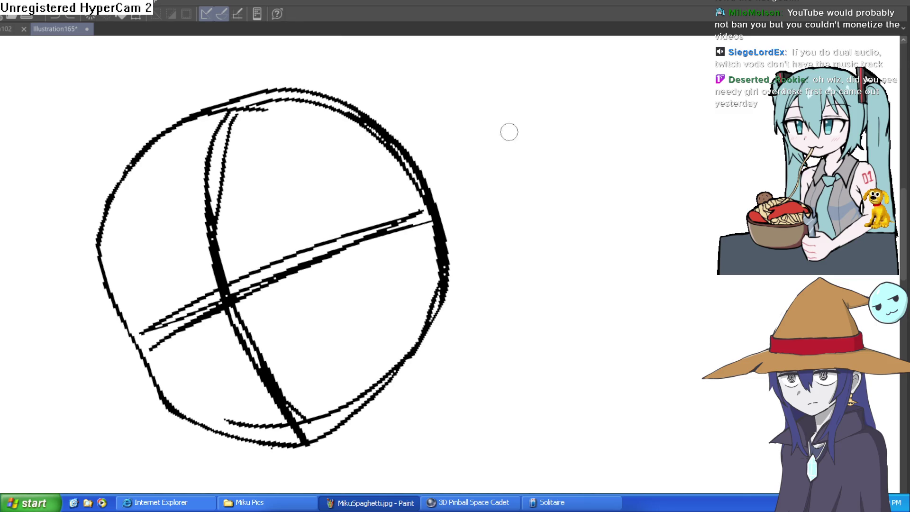
pyautogui.moveTo(424, 170)
pyautogui.mouseDown()
pyautogui.moveTo(510, 90)
pyautogui.moveTo(508, 143)
pyautogui.moveTo(450, 245)
pyautogui.mouseUp()
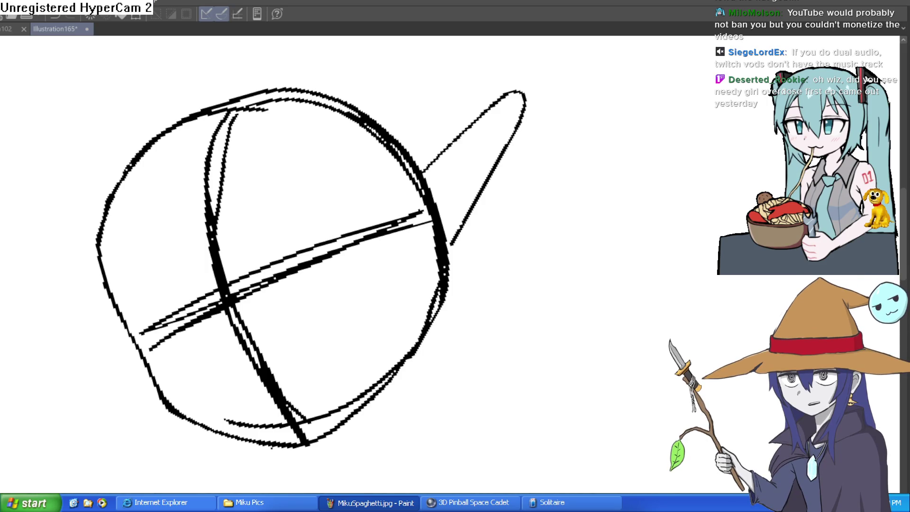
pyautogui.moveTo(420, 178); pyautogui.dragTo(488, 101)
pyautogui.moveTo(443, 156)
pyautogui.mouseDown()
pyautogui.moveTo(514, 80)
pyautogui.moveTo(507, 138)
pyautogui.moveTo(455, 239)
pyautogui.mouseUp()
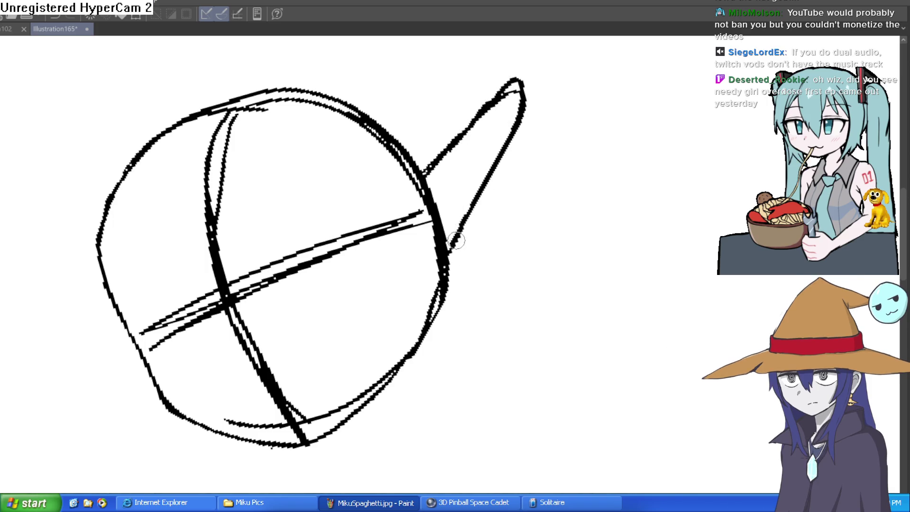
pyautogui.press('e')
pyautogui.moveTo(520, 92)
pyautogui.mouseDown()
pyautogui.moveTo(519, 140)
pyautogui.moveTo(515, 86)
pyautogui.moveTo(433, 179)
pyautogui.moveTo(451, 167)
pyautogui.mouseUp()
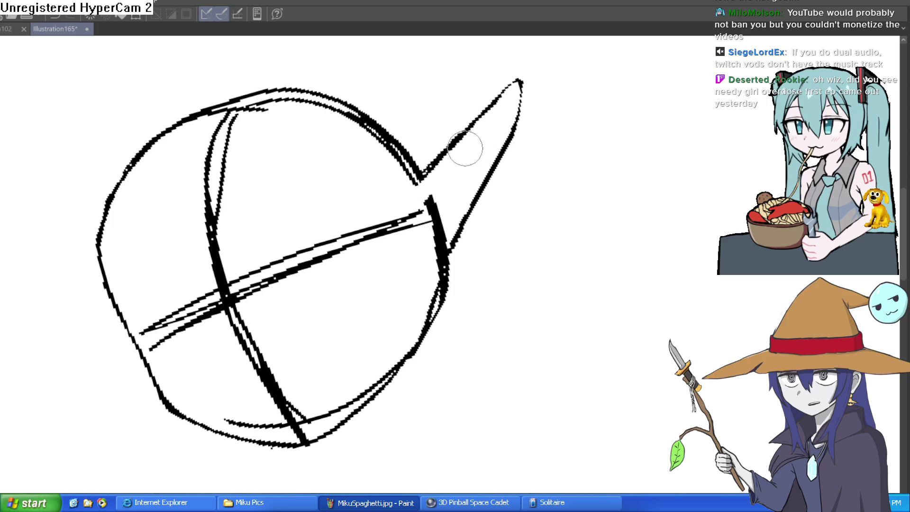
# Redraw a long arc over the top of the head
pyautogui.moveTo(605, 150)
pyautogui.mouseDown()
pyautogui.moveTo(559, 196)
pyautogui.moveTo(530, 149)
pyautogui.moveTo(479, 137)
pyautogui.moveTo(445, 184)
pyautogui.moveTo(431, 173)
pyautogui.moveTo(420, 223)
pyautogui.moveTo(398, 197)
pyautogui.mouseUp()
pyautogui.moveTo(224, 188)
pyautogui.mouseDown()
pyautogui.moveTo(268, 178)
pyautogui.moveTo(358, 209)
pyautogui.moveTo(386, 261)
pyautogui.moveTo(386, 282)
pyautogui.moveTo(365, 215)
pyautogui.mouseUp()
pyautogui.hotkey('ctrl', 'z')
pyautogui.moveTo(385, 282)
pyautogui.mouseDown()
pyautogui.moveTo(372, 234)
pyautogui.moveTo(303, 180)
pyautogui.moveTo(252, 179)
pyautogui.mouseUp()
pyautogui.moveTo(335, 163)
pyautogui.mouseDown()
pyautogui.moveTo(339, 185)
pyautogui.moveTo(493, 227)
pyautogui.moveTo(456, 171)
pyautogui.moveTo(475, 151)
pyautogui.moveTo(483, 163)
pyautogui.moveTo(460, 205)
pyautogui.moveTo(461, 172)
pyautogui.moveTo(426, 197)
pyautogui.moveTo(414, 190)
pyautogui.moveTo(373, 294)
pyautogui.mouseUp()
# Draw the two neck lines, curving the right one out into a shoulder
pyautogui.scroll(3, 414, 190)
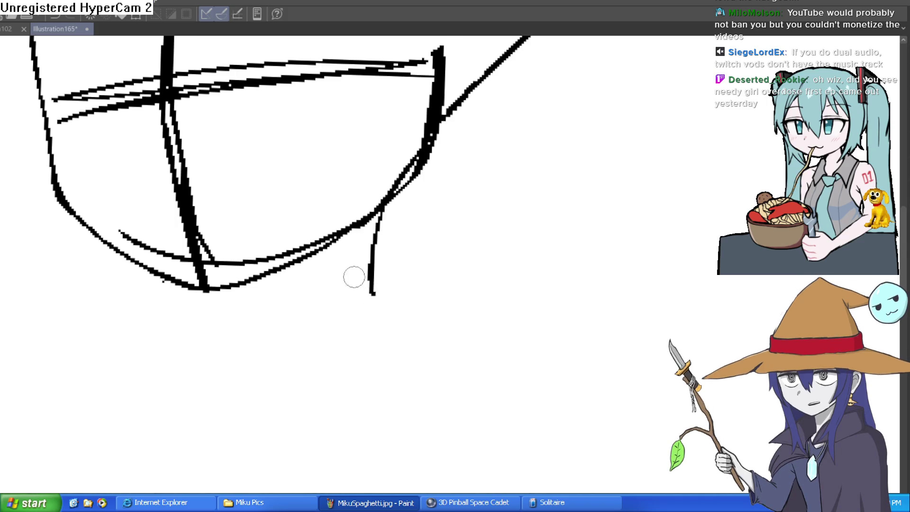
pyautogui.moveTo(262, 280); pyautogui.dragTo(254, 348)
pyautogui.moveTo(379, 213)
pyautogui.mouseDown()
pyautogui.moveTo(372, 279)
pyautogui.moveTo(385, 331)
pyautogui.mouseUp()
pyautogui.moveTo(370, 284); pyautogui.dragTo(438, 338)
pyautogui.hotkey('ctrl', 'z')
pyautogui.moveTo(372, 296); pyautogui.dragTo(438, 348)
pyautogui.moveTo(260, 325); pyautogui.dragTo(242, 340)
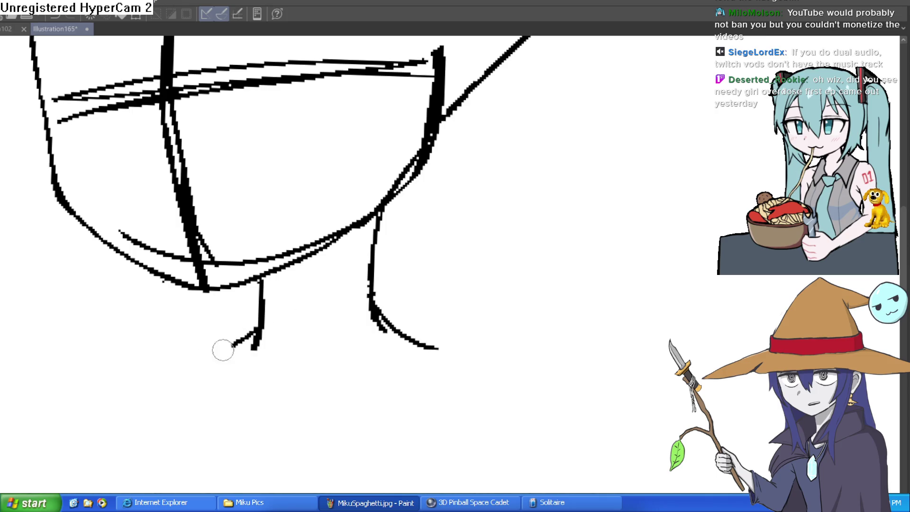
pyautogui.scroll(-3, 432, 392)
# With the canvas tilted, draw and refine the long pointed left ear
pyautogui.moveTo(433, 392)
pyautogui.mouseDown()
pyautogui.moveTo(477, 266)
pyautogui.moveTo(479, 126)
pyautogui.moveTo(491, 192)
pyautogui.moveTo(497, 178)
pyautogui.mouseUp()
pyautogui.scroll(3, 478, 154)
pyautogui.scroll(-3, 491, 193)
pyautogui.scroll(2, 488, 198)
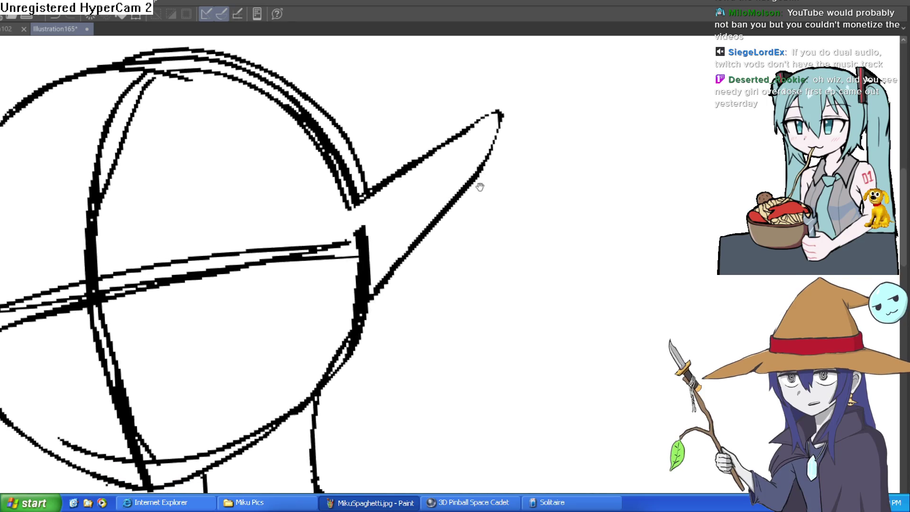
pyautogui.moveTo(472, 188); pyautogui.dragTo(482, 179)
pyautogui.scroll(-5, 482, 180)
pyautogui.moveTo(563, 146)
pyautogui.mouseDown()
pyautogui.moveTo(583, 240)
pyautogui.moveTo(568, 260)
pyautogui.moveTo(623, 319)
pyautogui.moveTo(517, 175)
pyautogui.moveTo(474, 223)
pyautogui.moveTo(421, 207)
pyautogui.moveTo(427, 141)
pyautogui.moveTo(409, 211)
pyautogui.mouseUp()
pyautogui.moveTo(433, 175)
pyautogui.mouseDown()
pyautogui.moveTo(434, 194)
pyautogui.moveTo(429, 149)
pyautogui.moveTo(412, 166)
pyautogui.moveTo(413, 194)
pyautogui.moveTo(433, 187)
pyautogui.moveTo(424, 155)
pyautogui.moveTo(421, 163)
pyautogui.moveTo(441, 168)
pyautogui.mouseUp()
pyautogui.moveTo(440, 168)
pyautogui.mouseDown()
pyautogui.moveTo(355, 150)
pyautogui.moveTo(585, 166)
pyautogui.moveTo(588, 216)
pyautogui.mouseUp()
# Retrace the head's left contour and top, then recentre the head
pyautogui.click(363, 225)
pyautogui.moveTo(334, 228); pyautogui.dragTo(405, 445)
pyautogui.scroll(1, 432, 413)
pyautogui.moveTo(371, 351)
pyautogui.mouseDown()
pyautogui.moveTo(392, 199)
pyautogui.moveTo(564, 97)
pyautogui.mouseUp()
pyautogui.scroll(-2, 676, 166)
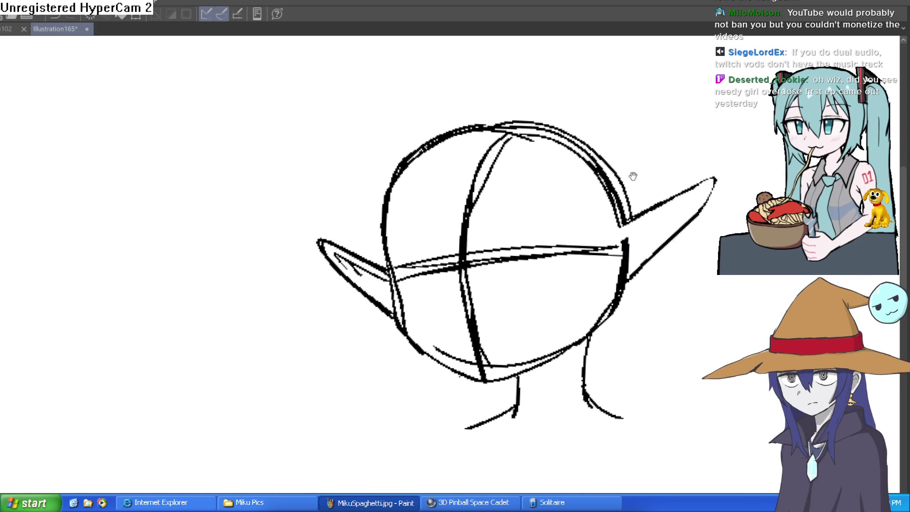
pyautogui.moveTo(632, 178); pyautogui.dragTo(511, 141)
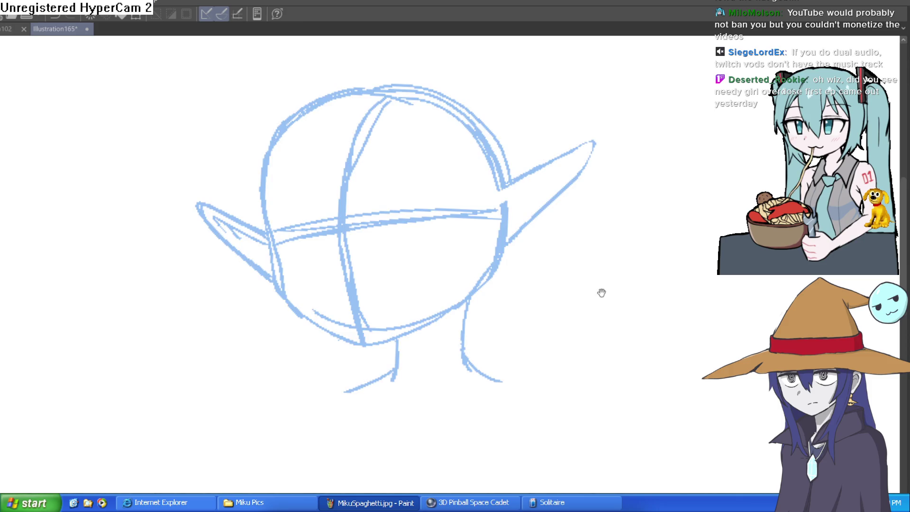
# Set the sketch layer colour to light blue and scribble a test stroke
pyautogui.moveTo(604, 227); pyautogui.dragTo(597, 203)
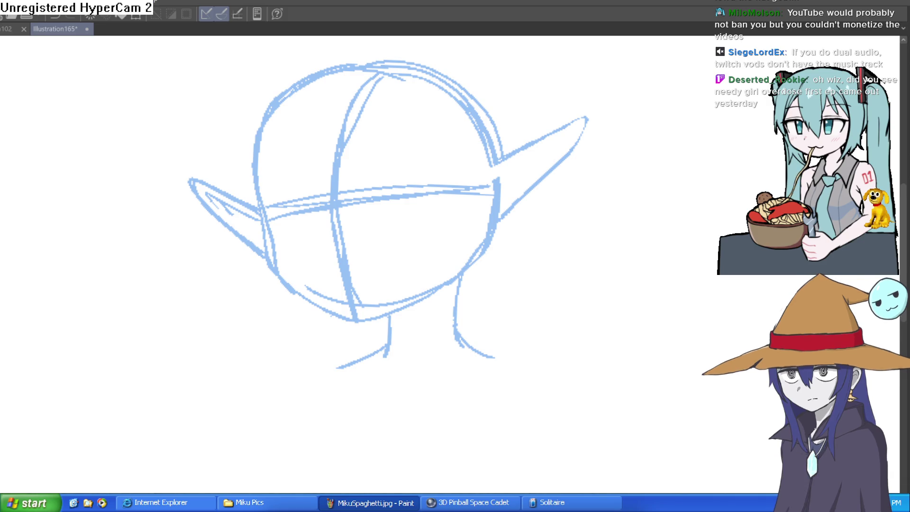
pyautogui.moveTo(517, 308); pyautogui.dragTo(653, 235)
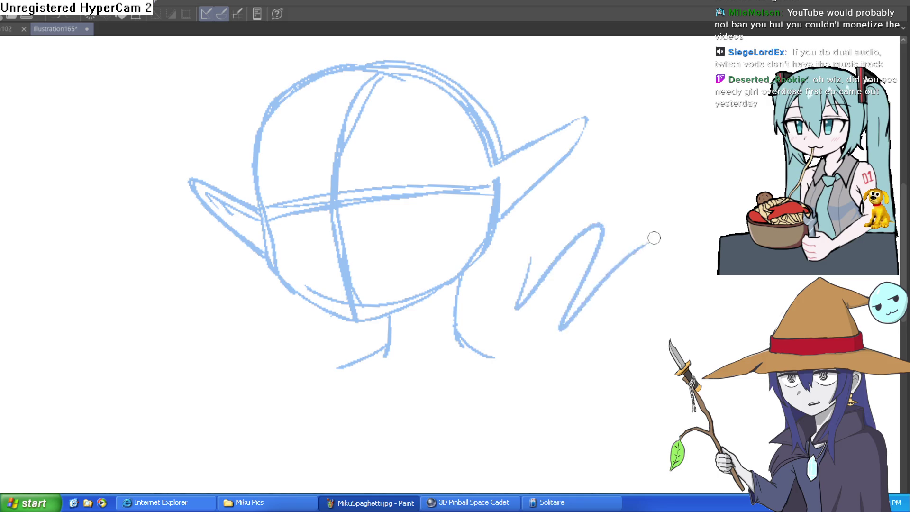
# Undo the test scribble and draw the left and right shoulder lines from the neck
pyautogui.hotkey('ctrl', 'z')
pyautogui.scroll(-3, 543, 260)
pyautogui.moveTo(367, 348); pyautogui.dragTo(374, 345)
pyautogui.scroll(-1, 432, 322)
pyautogui.scroll(3, 416, 253)
pyautogui.moveTo(414, 266); pyautogui.dragTo(521, 336)
pyautogui.moveTo(286, 280)
pyautogui.mouseDown()
pyautogui.moveTo(218, 299)
pyautogui.moveTo(193, 327)
pyautogui.mouseUp()
# Sketch the left side of the chest with a short stroke along its bottom
pyautogui.scroll(-3, 481, 207)
pyautogui.moveTo(481, 207); pyautogui.dragTo(526, 234)
pyautogui.scroll(2, 550, 191)
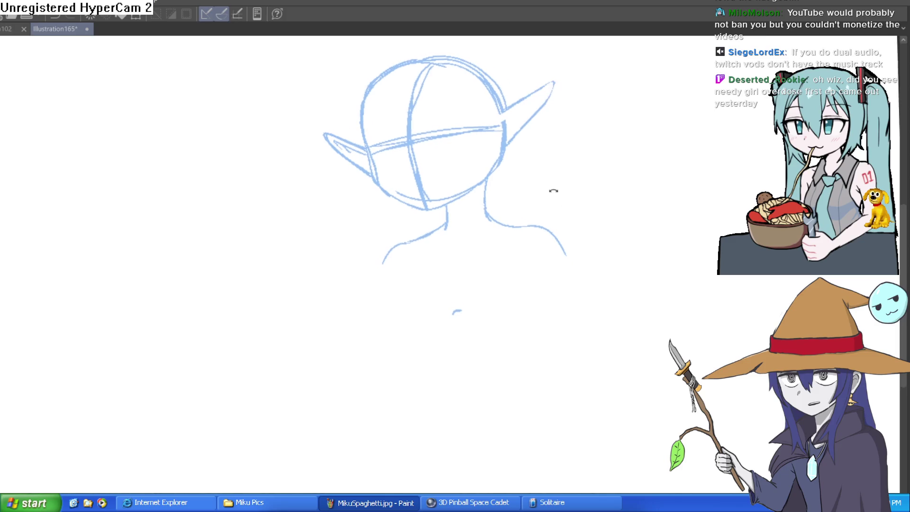
pyautogui.moveTo(427, 228)
pyautogui.mouseDown()
pyautogui.moveTo(368, 241)
pyautogui.moveTo(285, 350)
pyautogui.moveTo(325, 433)
pyautogui.moveTo(346, 444)
pyautogui.mouseUp()
pyautogui.scroll(2, 368, 241)
pyautogui.moveTo(395, 433); pyautogui.dragTo(382, 369)
pyautogui.moveTo(304, 371); pyautogui.dragTo(378, 358)
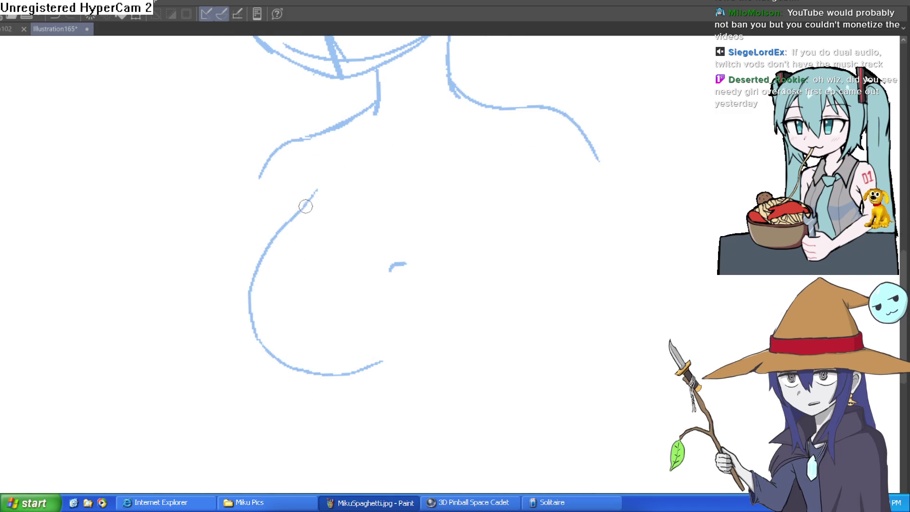
# Draw the chest underside and right side, then add side and lower torso lines
pyautogui.moveTo(354, 244)
pyautogui.mouseDown()
pyautogui.moveTo(349, 229)
pyautogui.moveTo(409, 255)
pyautogui.mouseUp()
pyautogui.moveTo(341, 294)
pyautogui.mouseDown()
pyautogui.moveTo(313, 357)
pyautogui.moveTo(387, 360)
pyautogui.mouseUp()
pyautogui.hotkey('ctrl', 'z')
pyautogui.moveTo(313, 353)
pyautogui.mouseDown()
pyautogui.moveTo(403, 358)
pyautogui.moveTo(441, 270)
pyautogui.moveTo(428, 223)
pyautogui.moveTo(416, 262)
pyautogui.moveTo(420, 219)
pyautogui.mouseUp()
pyautogui.scroll(-2, 466, 265)
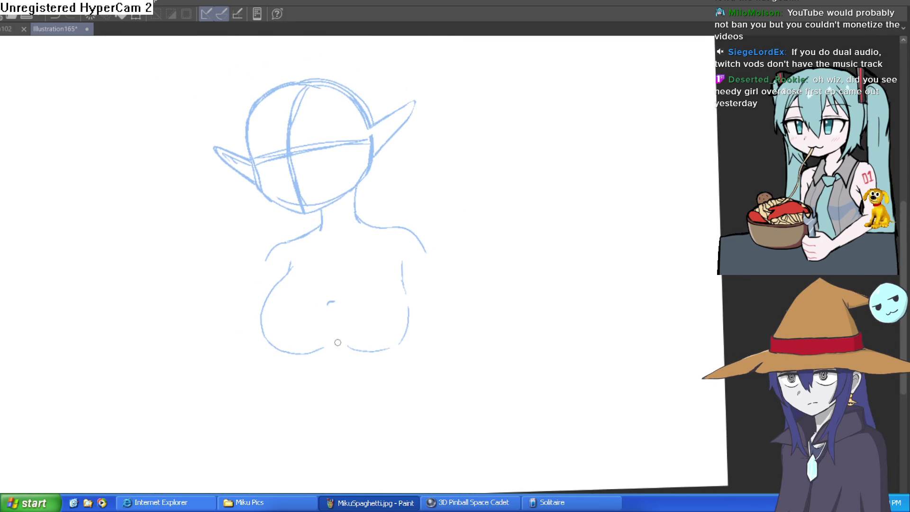
pyautogui.scroll(-2, 334, 336)
pyautogui.moveTo(276, 233)
pyautogui.mouseDown()
pyautogui.moveTo(279, 282)
pyautogui.moveTo(307, 334)
pyautogui.mouseUp()
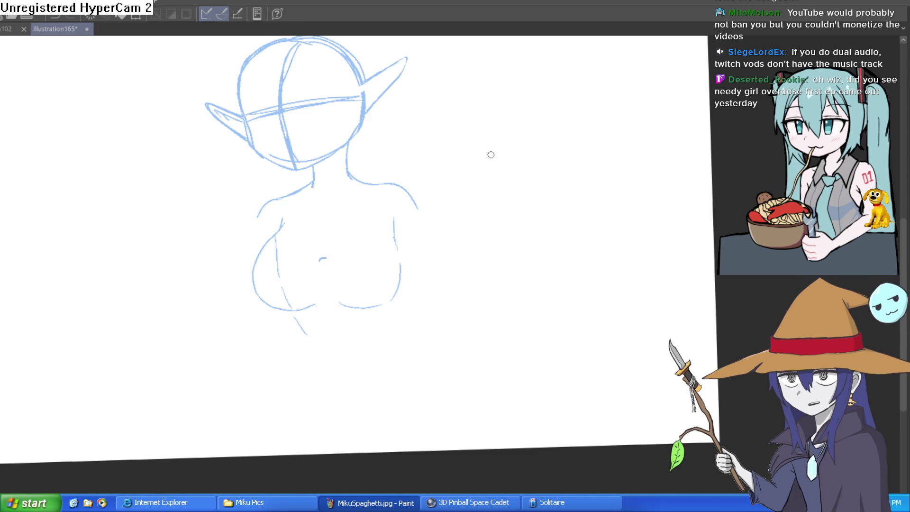
# Redraw the right neck line up to the jaw
pyautogui.scroll(3, 400, 188)
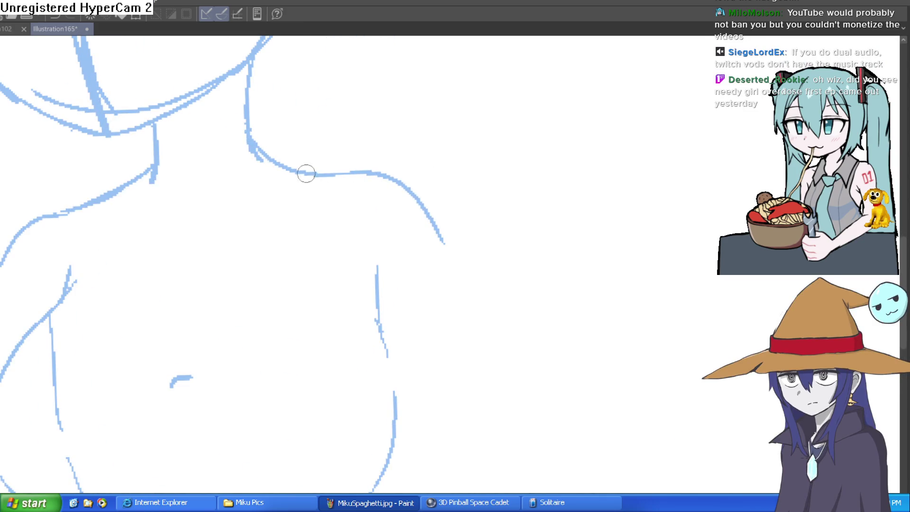
pyautogui.click(247, 134)
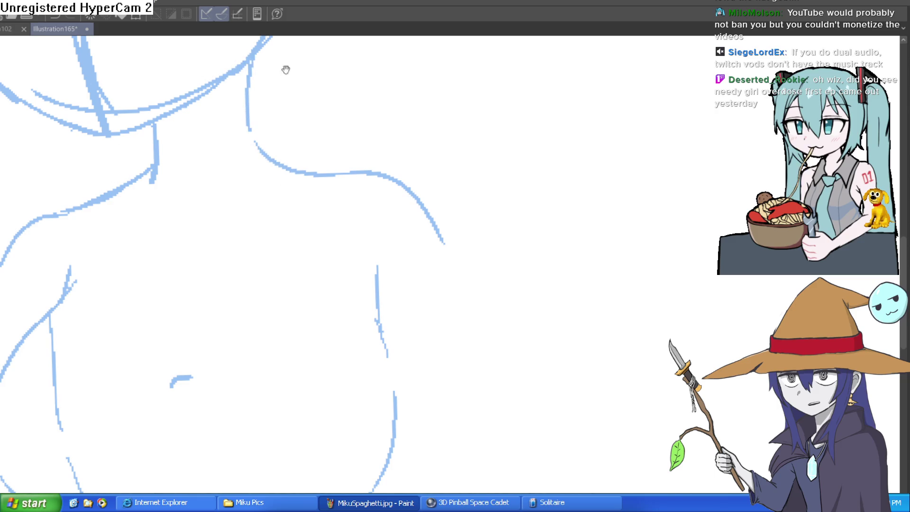
pyautogui.moveTo(269, 68); pyautogui.dragTo(268, 126)
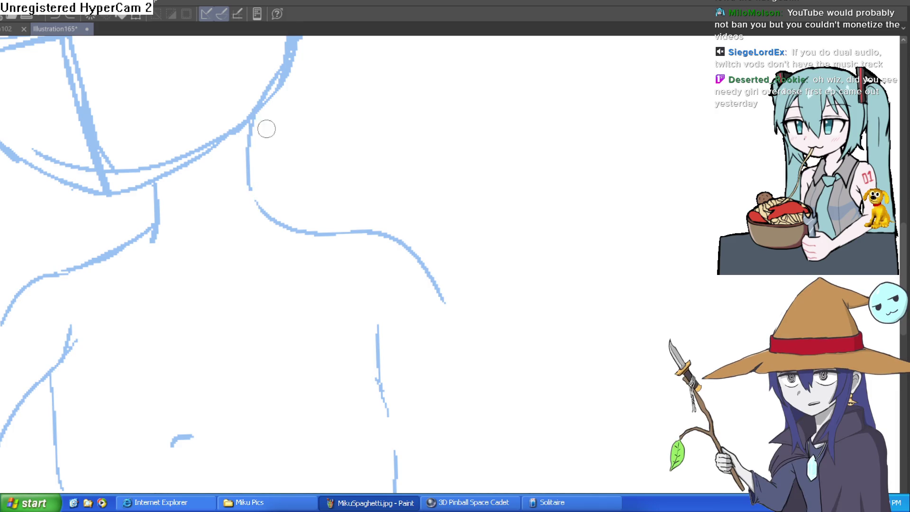
pyautogui.moveTo(277, 223)
pyautogui.mouseDown()
pyautogui.moveTo(257, 142)
pyautogui.moveTo(262, 108)
pyautogui.moveTo(249, 139)
pyautogui.moveTo(255, 218)
pyautogui.moveTo(248, 101)
pyautogui.mouseUp()
# Erase the jaw line's overlap at the neck and trim the shoulder curve's right end
pyautogui.press('e')
pyautogui.moveTo(172, 158); pyautogui.dragTo(219, 138)
pyautogui.scroll(1, 308, 79)
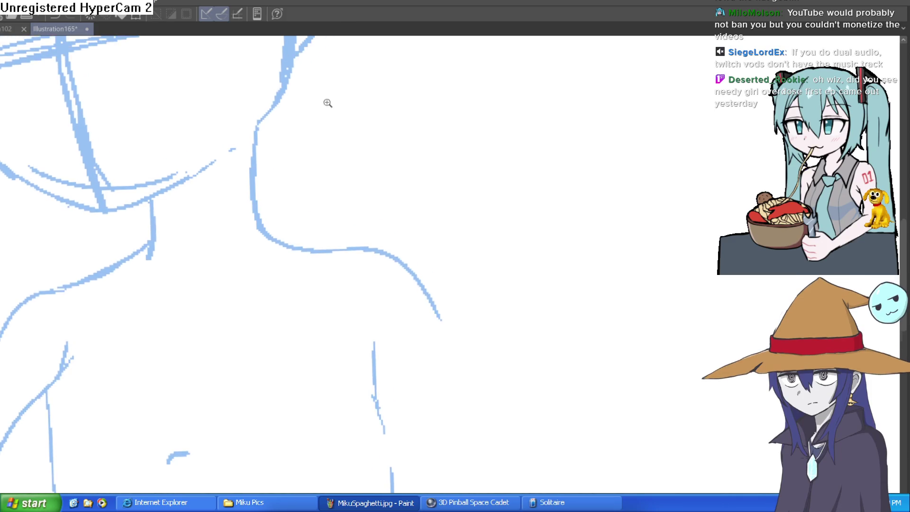
pyautogui.scroll(-2, 333, 102)
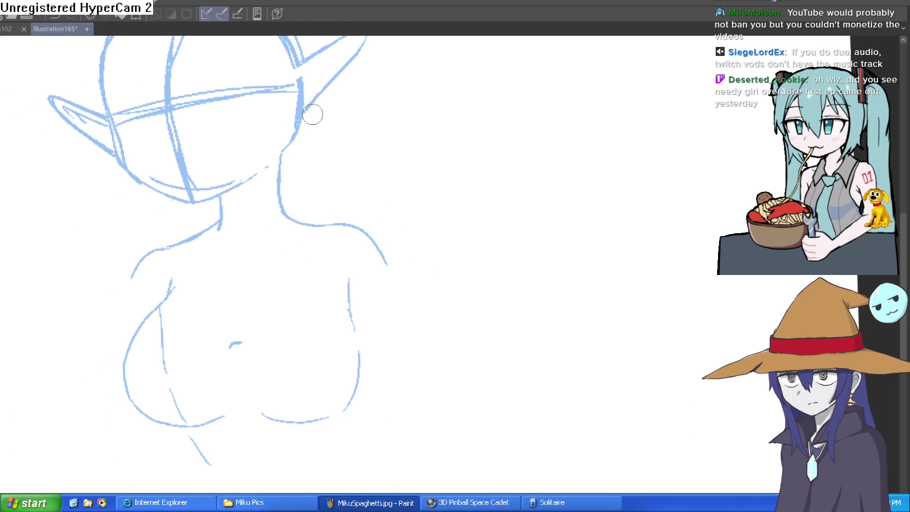
pyautogui.moveTo(381, 247)
pyautogui.mouseDown()
pyautogui.moveTo(369, 221)
pyautogui.moveTo(317, 226)
pyautogui.mouseUp()
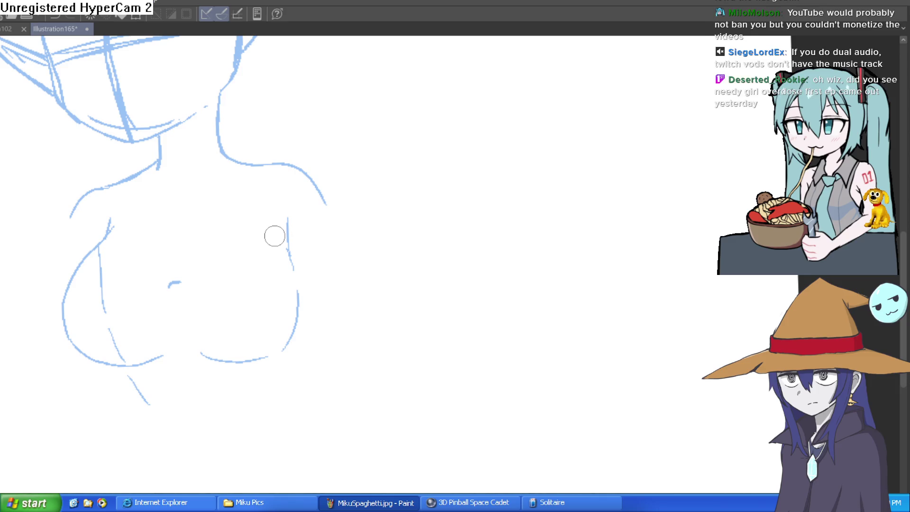
pyautogui.moveTo(335, 198)
pyautogui.mouseDown()
pyautogui.moveTo(319, 198)
pyautogui.moveTo(273, 147)
pyautogui.mouseUp()
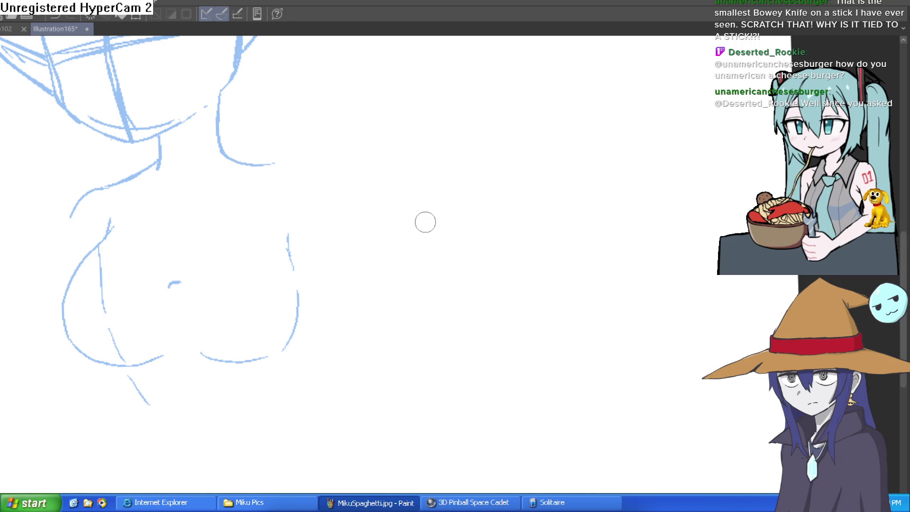
# Zoom in on the sketch after trimming the right shoulder curve
pyautogui.scroll(3, 434, 302)
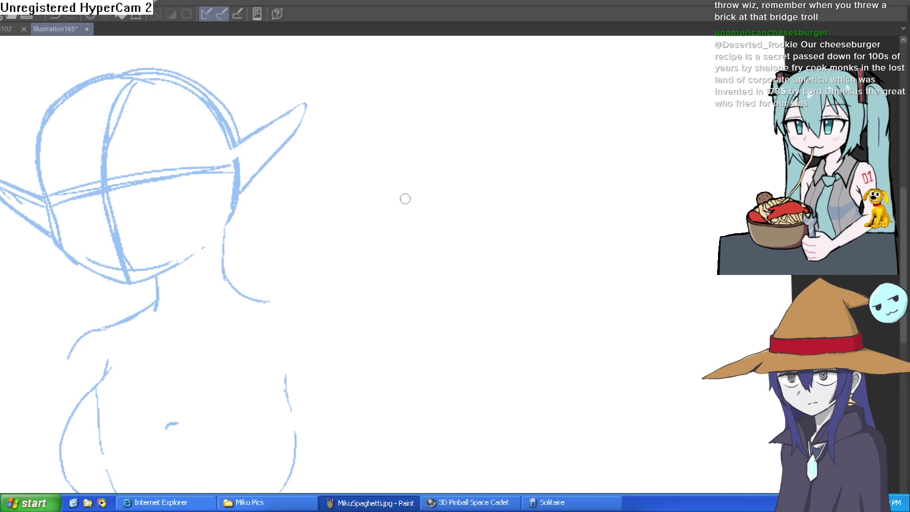
# Extend the shoulder lines down into the inner and outer upper arm
pyautogui.scroll(1, 325, 229)
pyautogui.scroll(4, 264, 297)
pyautogui.moveTo(264, 297)
pyautogui.mouseDown()
pyautogui.moveTo(369, 299)
pyautogui.moveTo(454, 401)
pyautogui.mouseUp()
pyautogui.scroll(-3, 510, 379)
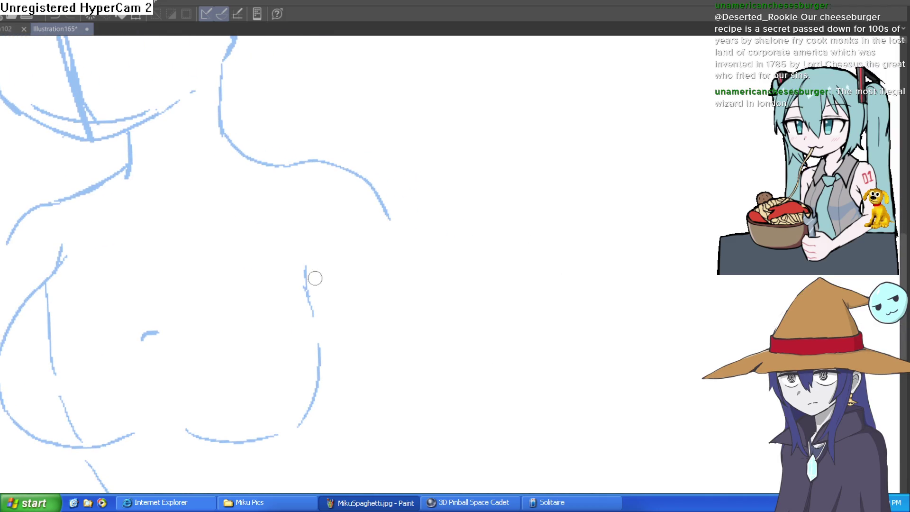
pyautogui.moveTo(286, 247); pyautogui.dragTo(394, 374)
pyautogui.moveTo(377, 197)
pyautogui.mouseDown()
pyautogui.moveTo(465, 343)
pyautogui.moveTo(453, 272)
pyautogui.mouseUp()
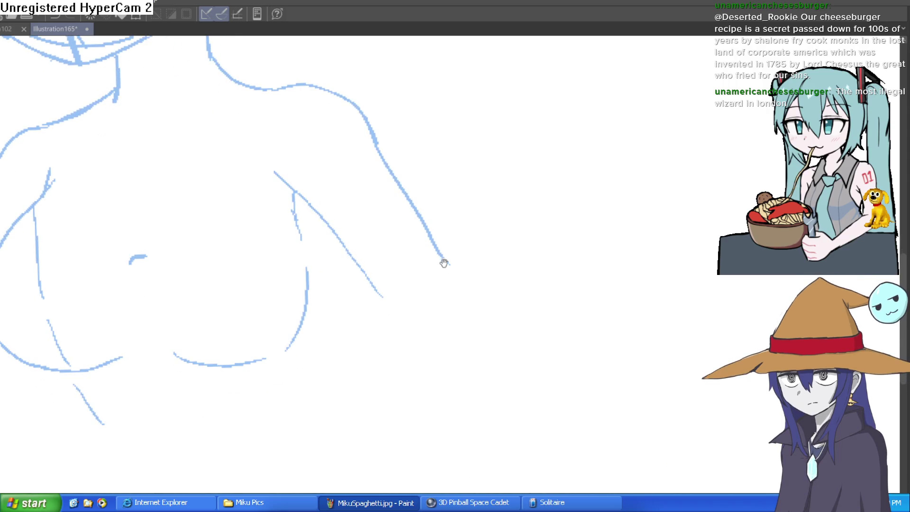
pyautogui.moveTo(377, 291); pyautogui.dragTo(388, 296)
pyautogui.moveTo(467, 311); pyautogui.dragTo(461, 228)
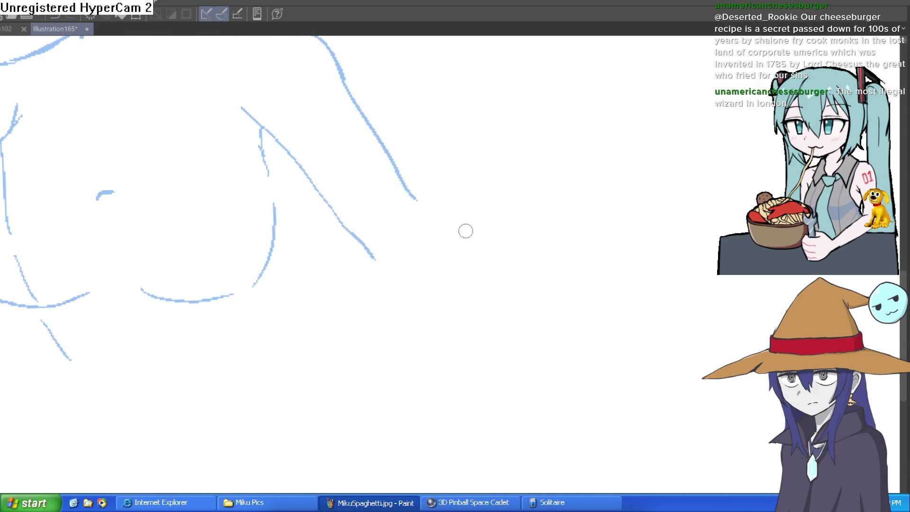
pyautogui.scroll(-3, 483, 228)
# Redraw the long diagonal arm line and add the outer arm and elbow curve
pyautogui.moveTo(384, 236); pyautogui.dragTo(387, 390)
pyautogui.hotkey('ctrl', 'z')
pyautogui.moveTo(379, 231)
pyautogui.mouseDown()
pyautogui.moveTo(413, 266)
pyautogui.moveTo(382, 386)
pyautogui.mouseUp()
pyautogui.hotkey('ctrl', 'z')
pyautogui.moveTo(414, 274); pyautogui.dragTo(359, 422)
pyautogui.moveTo(341, 244)
pyautogui.mouseDown()
pyautogui.moveTo(373, 286)
pyautogui.moveTo(350, 396)
pyautogui.mouseUp()
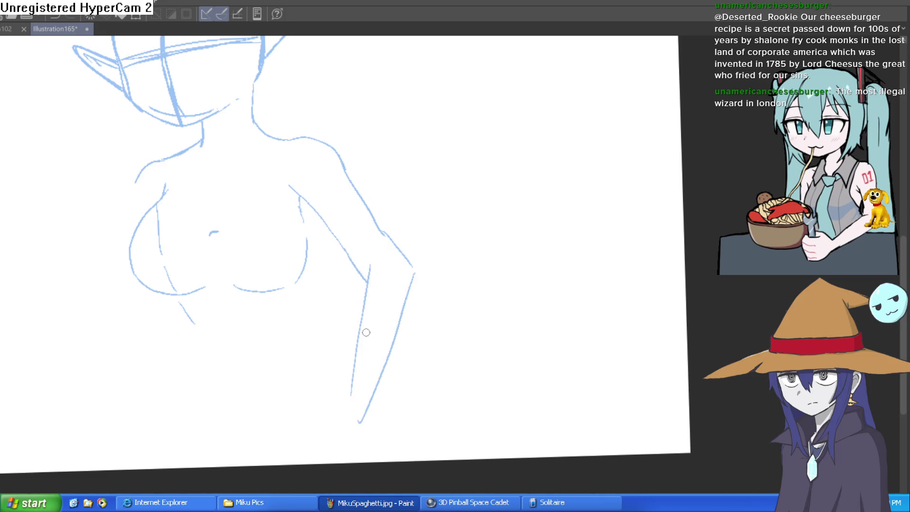
pyautogui.moveTo(367, 283); pyautogui.dragTo(389, 270)
pyautogui.scroll(-3, 420, 252)
pyautogui.moveTo(447, 298); pyautogui.dragTo(443, 298)
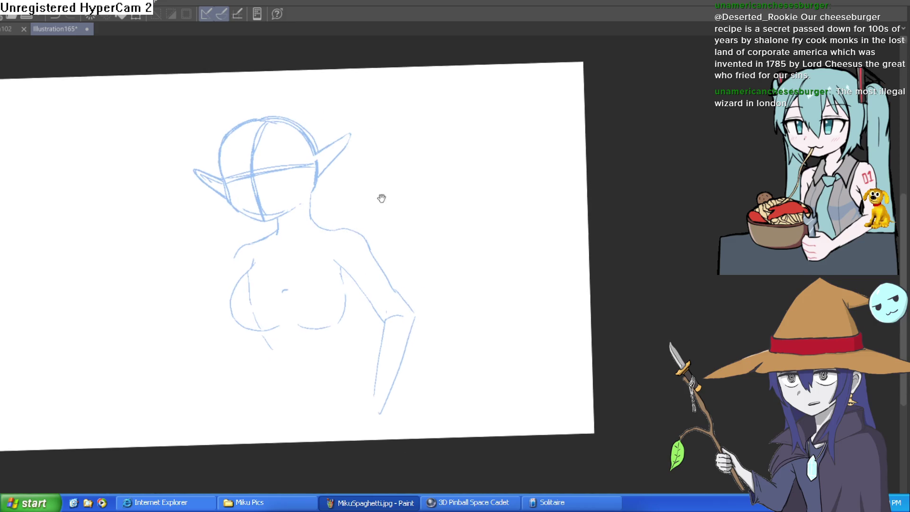
pyautogui.scroll(5, 380, 197)
pyautogui.moveTo(397, 237); pyautogui.dragTo(474, 197)
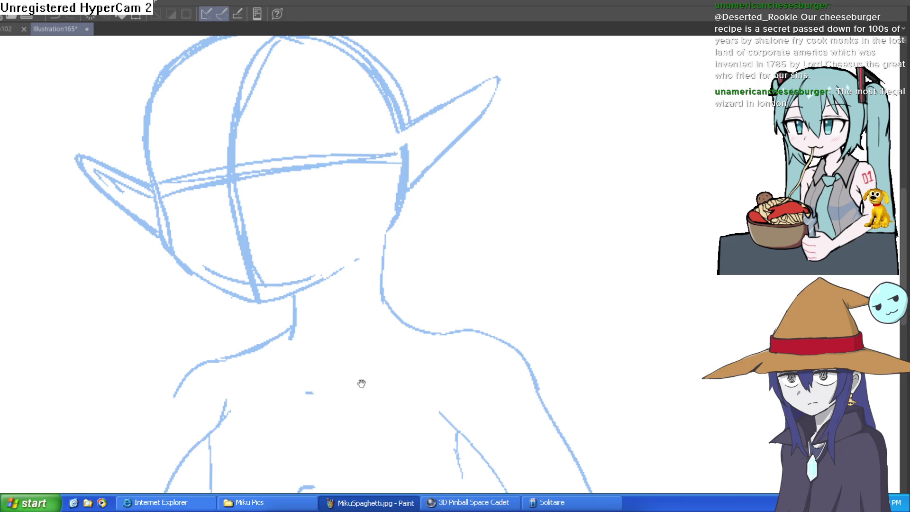
pyautogui.moveTo(351, 382); pyautogui.dragTo(343, 234)
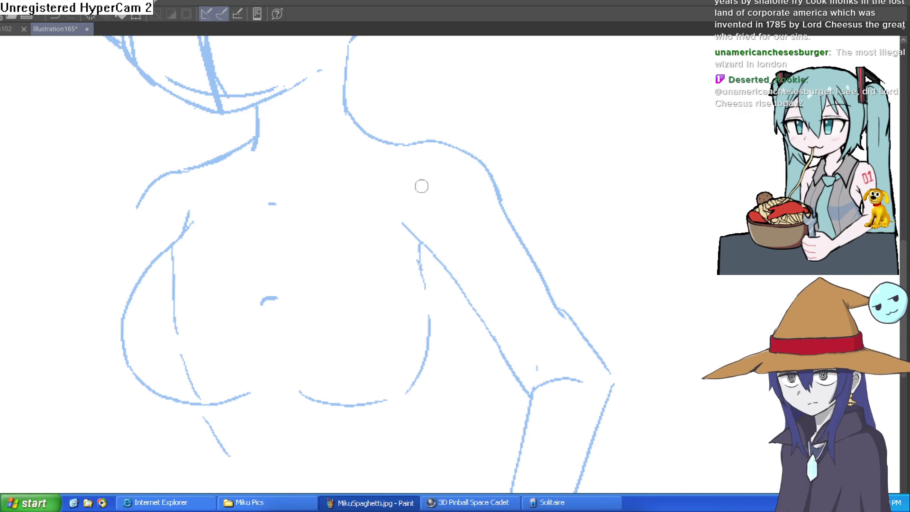
# Draw the long collarbone line down-left from the shoulder, plus a short tick further left
pyautogui.scroll(2, 415, 185)
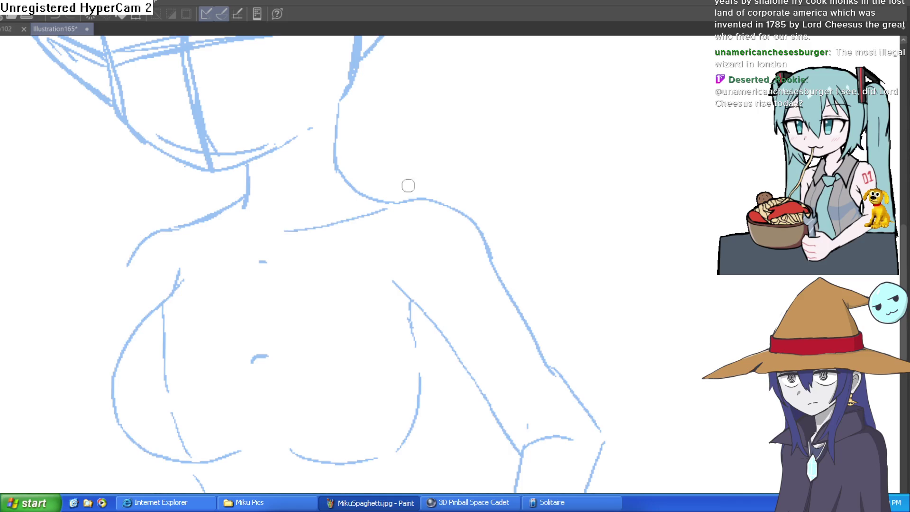
pyautogui.scroll(1, 437, 197)
pyautogui.scroll(-1, 527, 169)
pyautogui.scroll(5, 545, 144)
pyautogui.moveTo(511, 174); pyautogui.dragTo(296, 209)
pyautogui.hotkey('ctrl', 'z')
pyautogui.moveTo(524, 178); pyautogui.dragTo(263, 252)
pyautogui.moveTo(170, 297); pyautogui.dragTo(186, 273)
pyautogui.moveTo(306, 267)
pyautogui.mouseDown()
pyautogui.moveTo(464, 226)
pyautogui.moveTo(339, 237)
pyautogui.mouseUp()
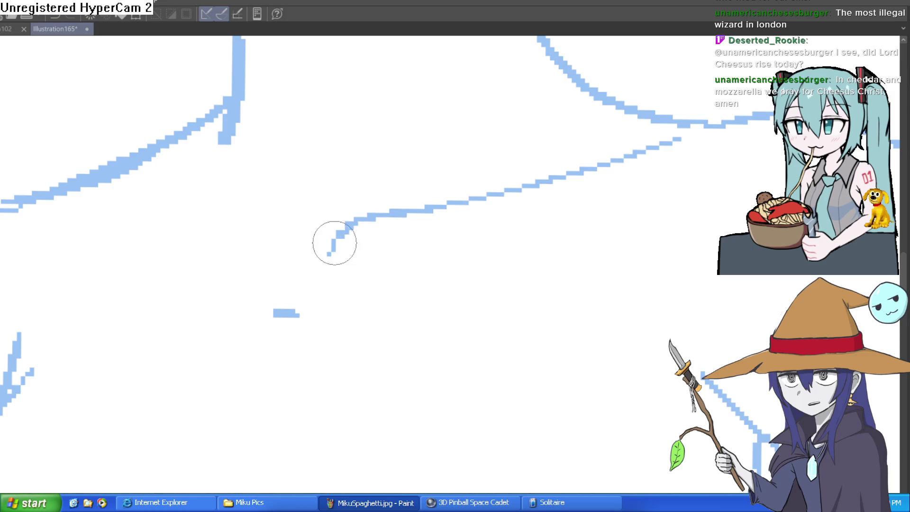
# Join the shoulder line to the tick and add a short stroke at the collarbone notch
pyautogui.moveTo(310, 290); pyautogui.dragTo(263, 274)
pyautogui.scroll(-2, 351, 230)
pyautogui.moveTo(351, 230); pyautogui.dragTo(363, 257)
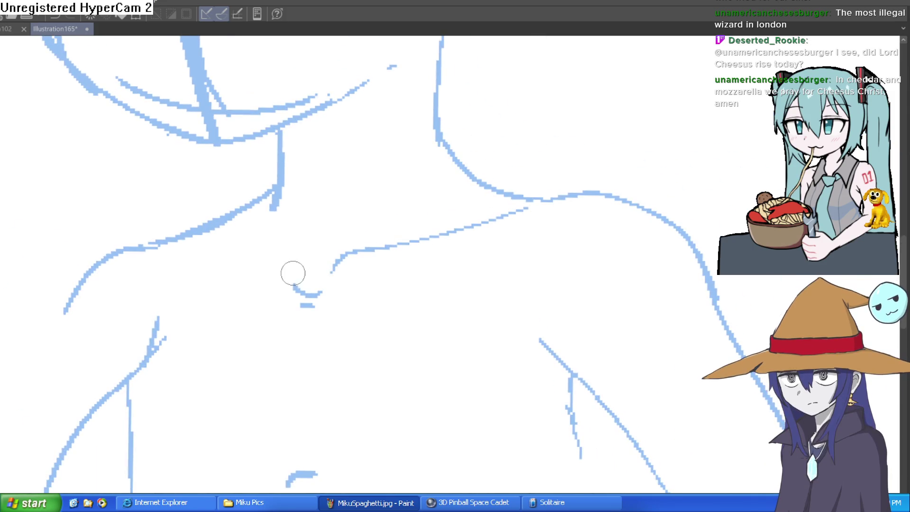
pyautogui.moveTo(311, 283); pyautogui.dragTo(273, 257)
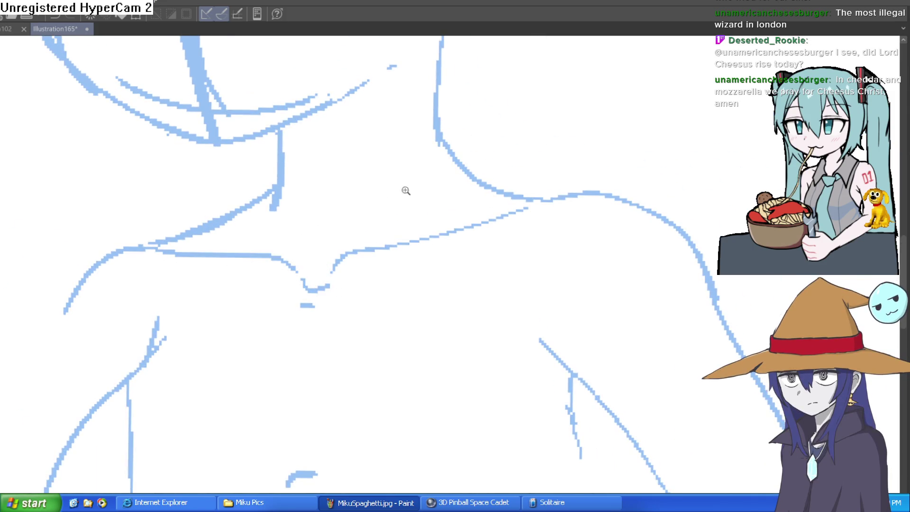
pyautogui.scroll(-3, 385, 190)
pyautogui.moveTo(600, 220)
pyautogui.mouseDown()
pyautogui.moveTo(542, 174)
pyautogui.moveTo(386, 206)
pyautogui.moveTo(348, 177)
pyautogui.moveTo(340, 215)
pyautogui.moveTo(375, 297)
pyautogui.mouseUp()
# Sketch the chest side, a shorter forearm line, and a more vertical left waist line
pyautogui.moveTo(157, 293); pyautogui.dragTo(223, 348)
pyautogui.moveTo(366, 280)
pyautogui.mouseDown()
pyautogui.moveTo(417, 342)
pyautogui.moveTo(437, 255)
pyautogui.mouseUp()
pyautogui.hotkey('ctrl', 'z')
pyautogui.moveTo(384, 211); pyautogui.dragTo(423, 242)
pyautogui.moveTo(198, 259)
pyautogui.mouseDown()
pyautogui.moveTo(240, 281)
pyautogui.moveTo(177, 378)
pyautogui.mouseUp()
pyautogui.moveTo(451, 219); pyautogui.dragTo(442, 301)
pyautogui.hotkey('ctrl', 'z')
pyautogui.moveTo(227, 364); pyautogui.dragTo(203, 493)
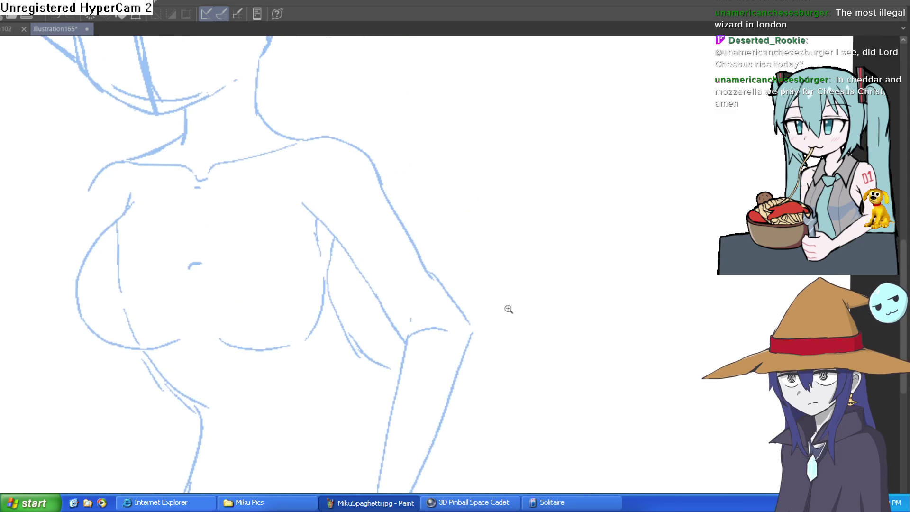
# Sketch the left shoulder's outer line and continue the outer arm downward
pyautogui.scroll(-5, 528, 296)
pyautogui.moveTo(527, 297); pyautogui.dragTo(510, 305)
pyautogui.scroll(5, 396, 287)
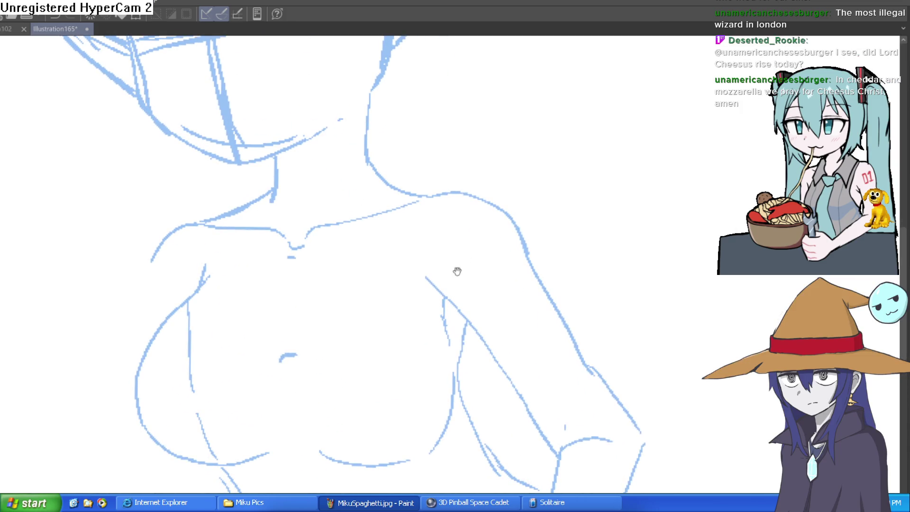
pyautogui.moveTo(425, 285); pyautogui.dragTo(471, 247)
pyautogui.moveTo(255, 200); pyautogui.dragTo(221, 288)
pyautogui.hotkey('ctrl', 'z')
pyautogui.moveTo(240, 198); pyautogui.dragTo(222, 289)
pyautogui.moveTo(251, 245); pyautogui.dragTo(258, 255)
# Retrace the head outline over the top and erase part of the neck line
pyautogui.scroll(-5, 519, 206)
pyautogui.scroll(6, 518, 220)
pyautogui.scroll(-3, 473, 274)
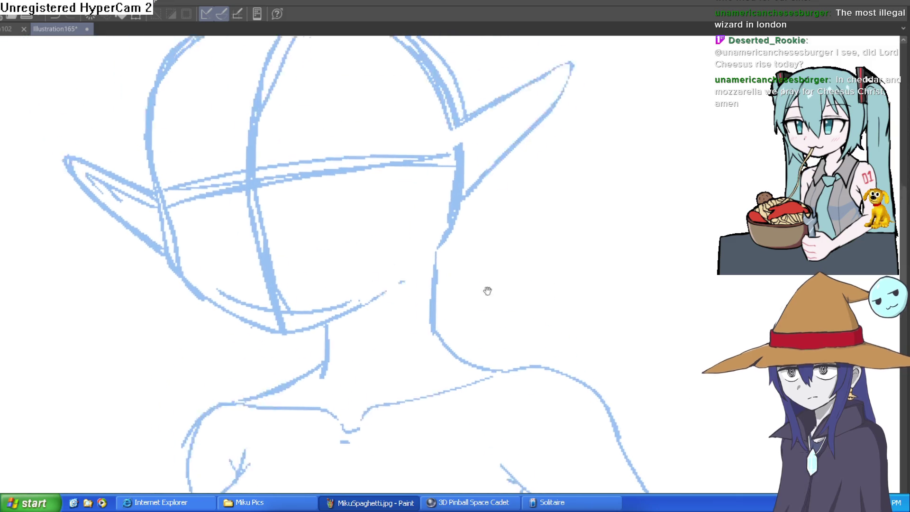
pyautogui.scroll(3, 193, 250)
pyautogui.moveTo(186, 221)
pyautogui.mouseDown()
pyautogui.moveTo(204, 173)
pyautogui.moveTo(298, 119)
pyautogui.moveTo(427, 142)
pyautogui.moveTo(509, 212)
pyautogui.mouseUp()
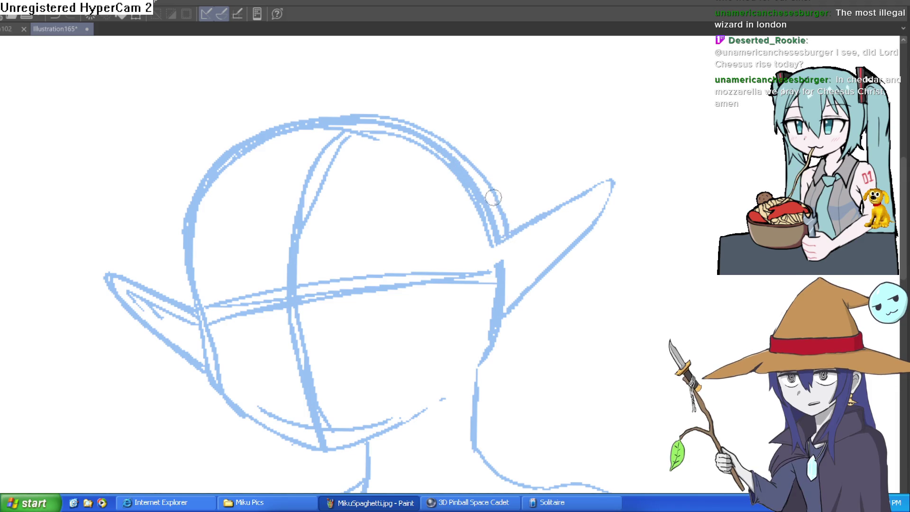
pyautogui.moveTo(525, 266); pyautogui.dragTo(511, 230)
pyautogui.moveTo(483, 232)
pyautogui.mouseDown()
pyautogui.moveTo(473, 263)
pyautogui.moveTo(492, 252)
pyautogui.mouseUp()
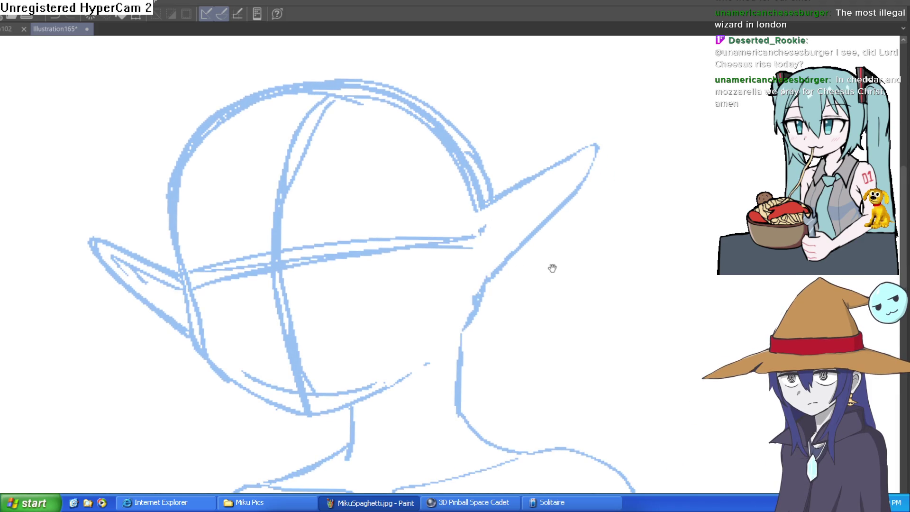
pyautogui.scroll(-2, 561, 287)
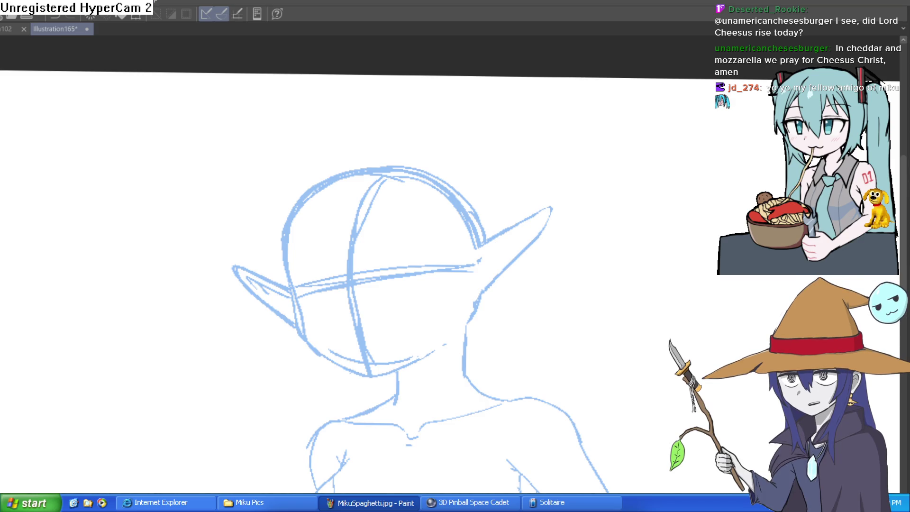
# Zoom in on the torso and sketch short light-blue strokes at the navel and belly
pyautogui.scroll(-5, 532, 227)
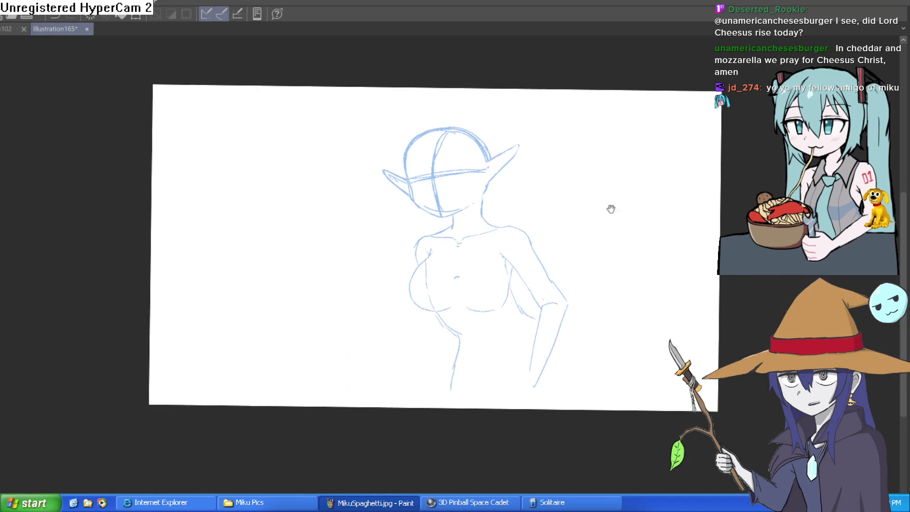
pyautogui.scroll(-1, 610, 205)
pyautogui.scroll(1, 410, 264)
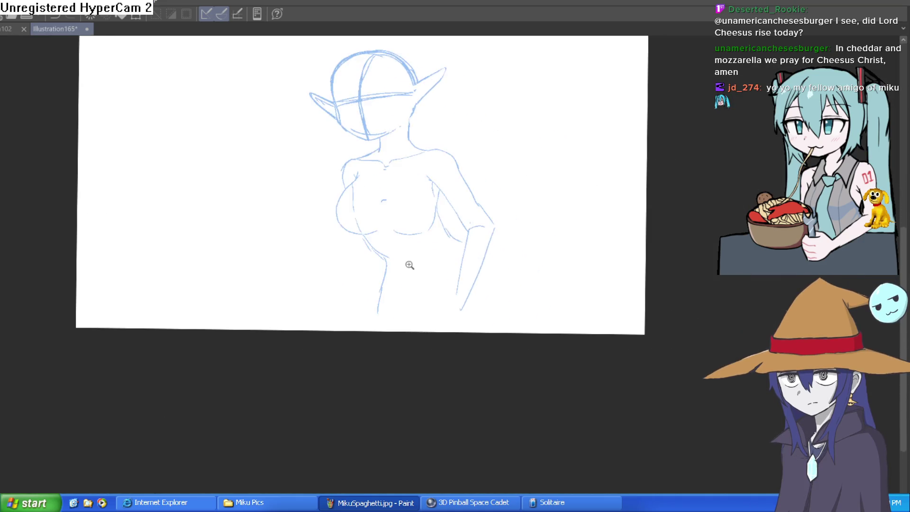
pyautogui.click(410, 264)
pyautogui.moveTo(410, 229); pyautogui.dragTo(431, 308)
pyautogui.moveTo(418, 250); pyautogui.dragTo(421, 280)
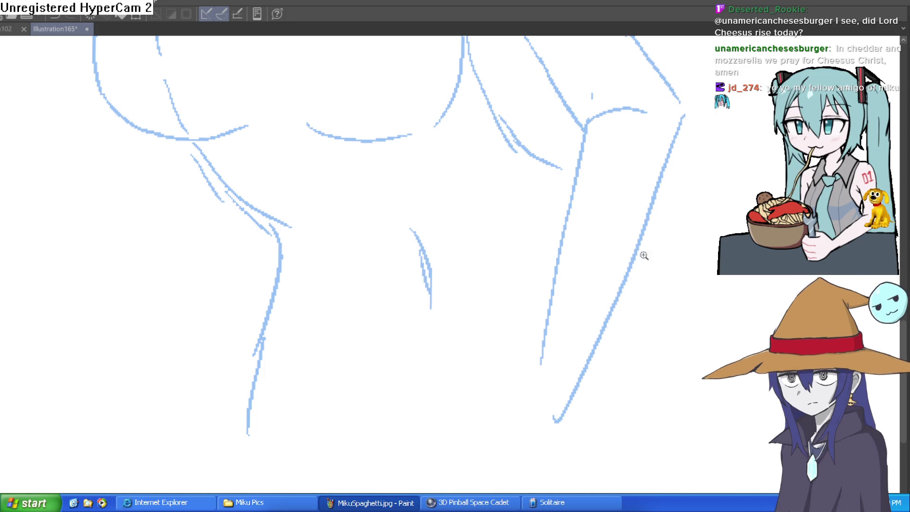
# Sketch the right side of the torso down to the waist
pyautogui.scroll(-2, 641, 257)
pyautogui.moveTo(396, 163); pyautogui.dragTo(387, 213)
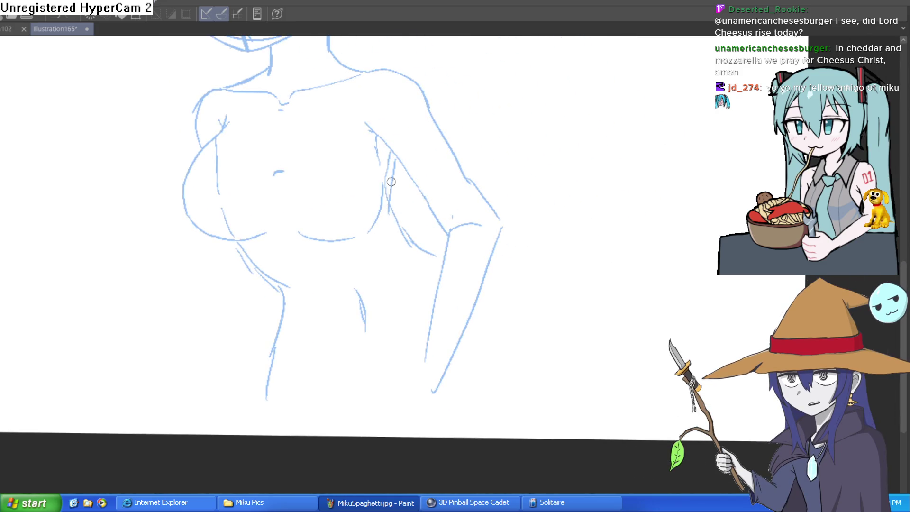
pyautogui.scroll(-2, 435, 259)
pyautogui.moveTo(423, 251); pyautogui.dragTo(407, 330)
pyautogui.moveTo(419, 266); pyautogui.dragTo(398, 331)
pyautogui.moveTo(417, 298)
pyautogui.mouseDown()
pyautogui.moveTo(393, 352)
pyautogui.moveTo(421, 374)
pyautogui.mouseUp()
# Close off the lower end of the forearm with a short stroke
pyautogui.moveTo(395, 334); pyautogui.dragTo(385, 363)
pyautogui.moveTo(481, 285); pyautogui.dragTo(473, 345)
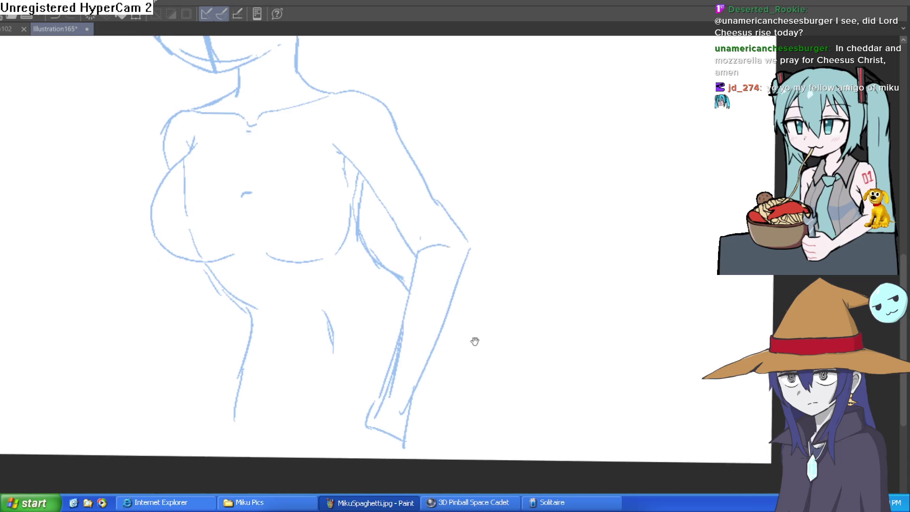
pyautogui.scroll(2, 475, 369)
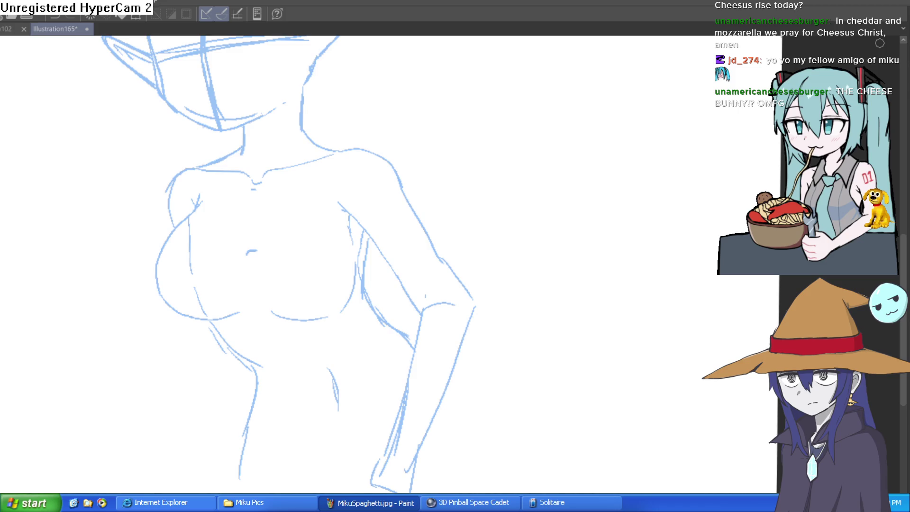
pyautogui.scroll(-1, 458, 294)
pyautogui.scroll(4, 539, 212)
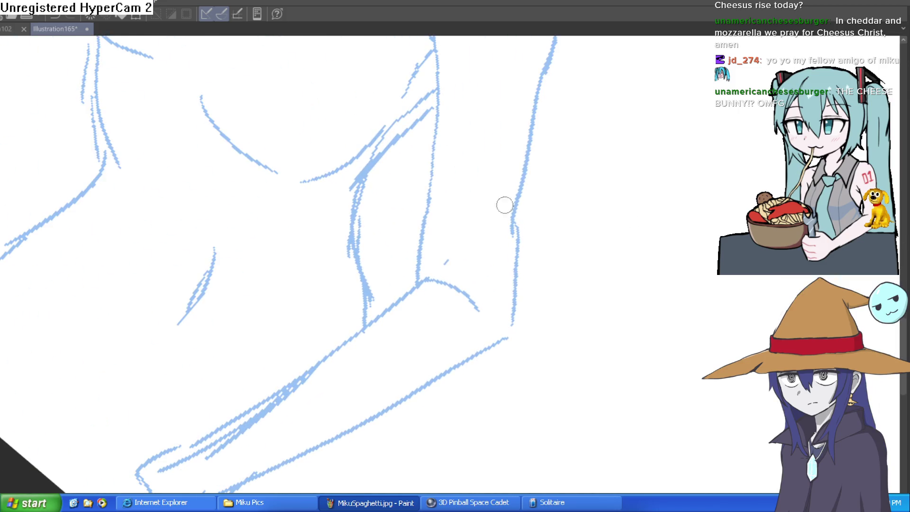
pyautogui.moveTo(503, 195)
pyautogui.mouseDown()
pyautogui.moveTo(543, 146)
pyautogui.moveTo(492, 149)
pyautogui.mouseUp()
pyautogui.scroll(-3, 542, 146)
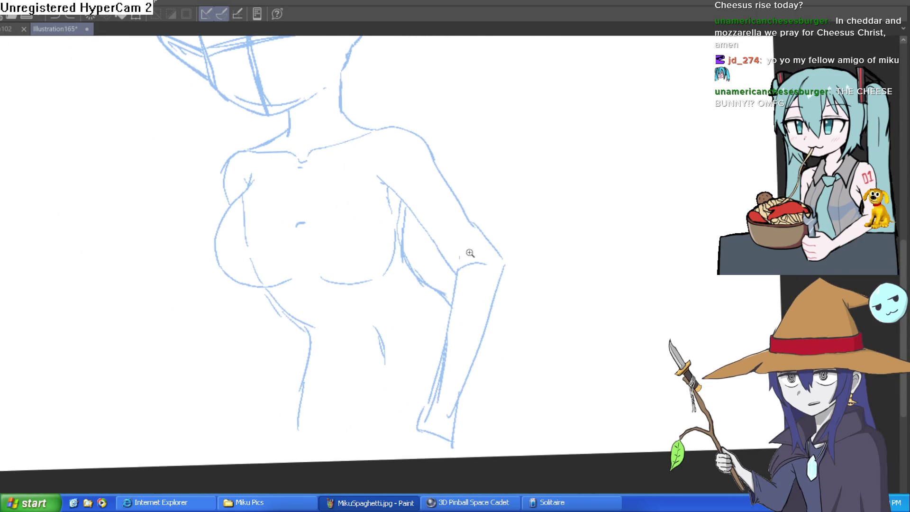
pyautogui.scroll(5, 463, 256)
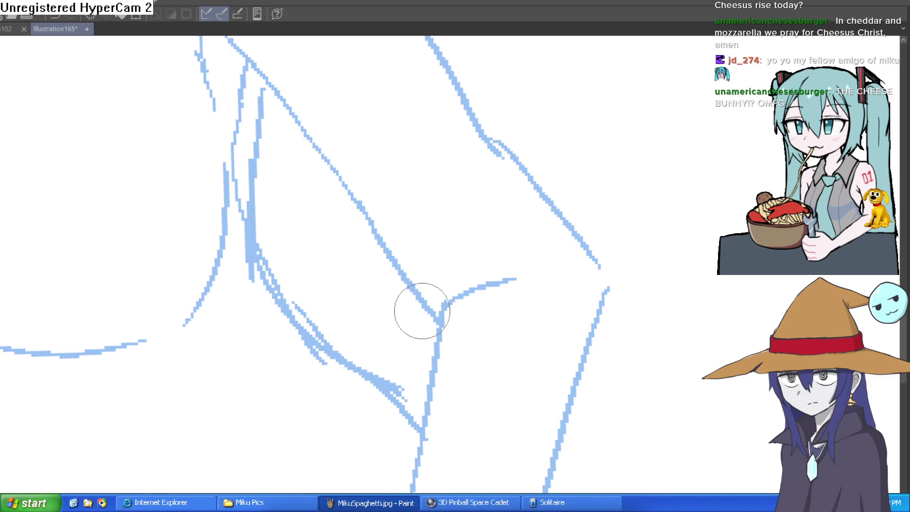
pyautogui.moveTo(449, 299); pyautogui.dragTo(653, 328)
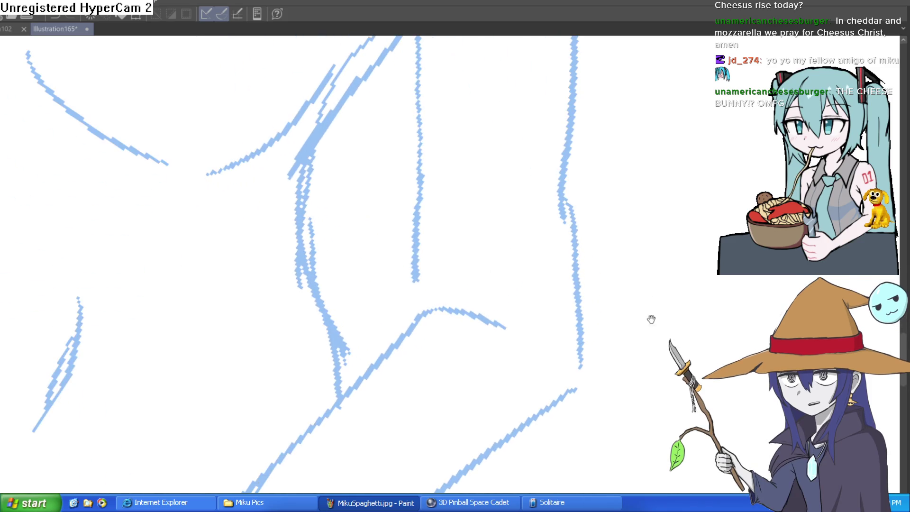
pyautogui.scroll(-3, 643, 270)
pyautogui.moveTo(631, 209)
pyautogui.mouseDown()
pyautogui.moveTo(626, 276)
pyautogui.moveTo(627, 226)
pyautogui.moveTo(607, 236)
pyautogui.moveTo(607, 195)
pyautogui.moveTo(607, 237)
pyautogui.moveTo(601, 171)
pyautogui.moveTo(565, 184)
pyautogui.moveTo(599, 186)
pyautogui.moveTo(613, 209)
pyautogui.moveTo(563, 234)
pyautogui.mouseUp()
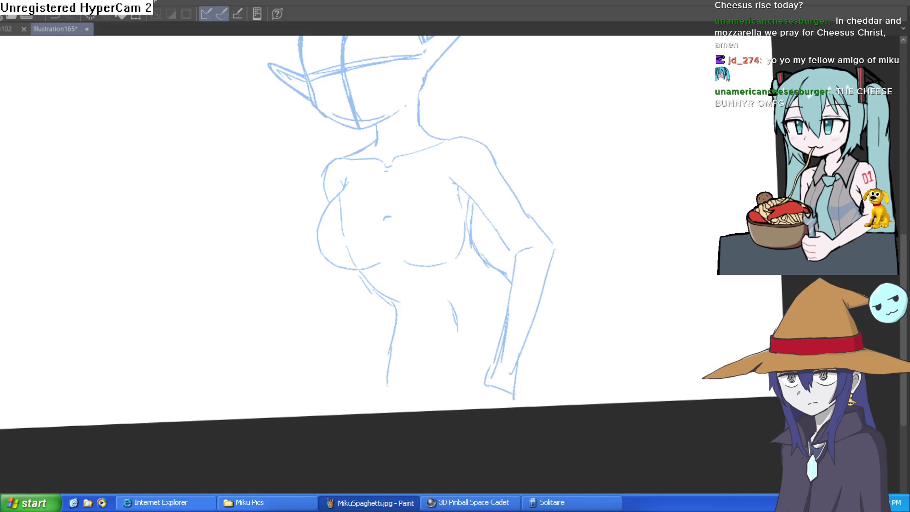
pyautogui.moveTo(632, 292); pyautogui.dragTo(598, 381)
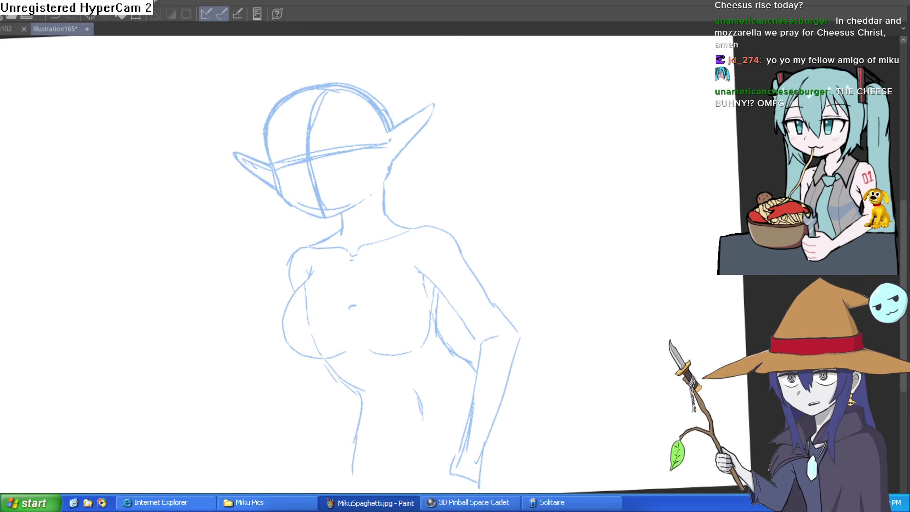
pyautogui.moveTo(628, 282)
pyautogui.mouseDown()
pyautogui.moveTo(589, 287)
pyautogui.moveTo(568, 250)
pyautogui.mouseUp()
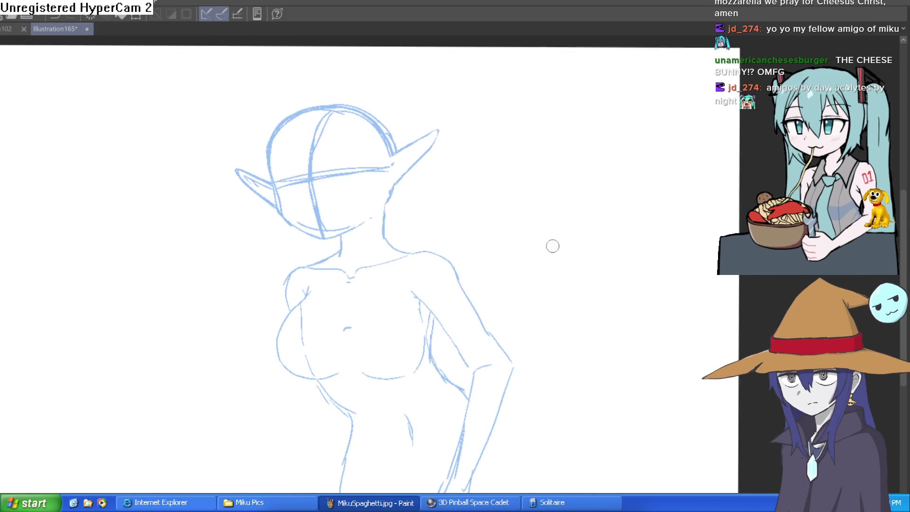
pyautogui.click(313, 199)
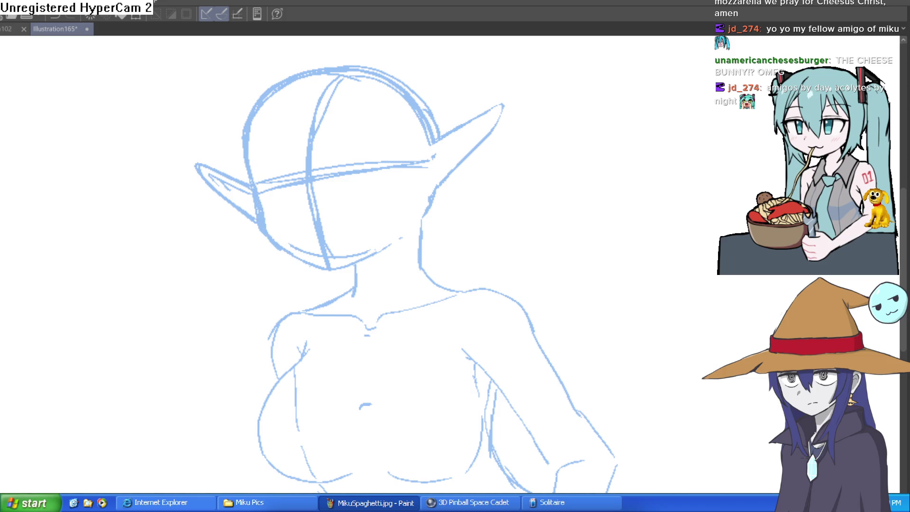
pyautogui.moveTo(247, 164)
pyautogui.mouseDown()
pyautogui.moveTo(262, 213)
pyautogui.moveTo(289, 255)
pyautogui.moveTo(324, 263)
pyautogui.mouseUp()
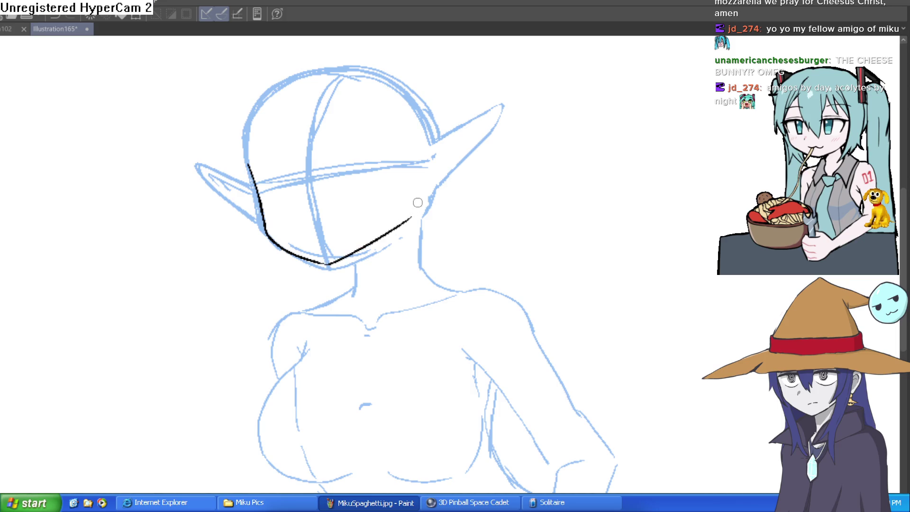
# Ink the ear's edges around its pointed tip, redrawing one failed stroke
pyautogui.scroll(3, 470, 192)
pyautogui.moveTo(469, 193); pyautogui.dragTo(474, 152)
pyautogui.moveTo(396, 216)
pyautogui.mouseDown()
pyautogui.moveTo(467, 129)
pyautogui.moveTo(469, 176)
pyautogui.moveTo(426, 276)
pyautogui.mouseUp()
pyautogui.moveTo(495, 201)
pyautogui.mouseDown()
pyautogui.moveTo(494, 393)
pyautogui.moveTo(518, 342)
pyautogui.moveTo(463, 186)
pyautogui.mouseUp()
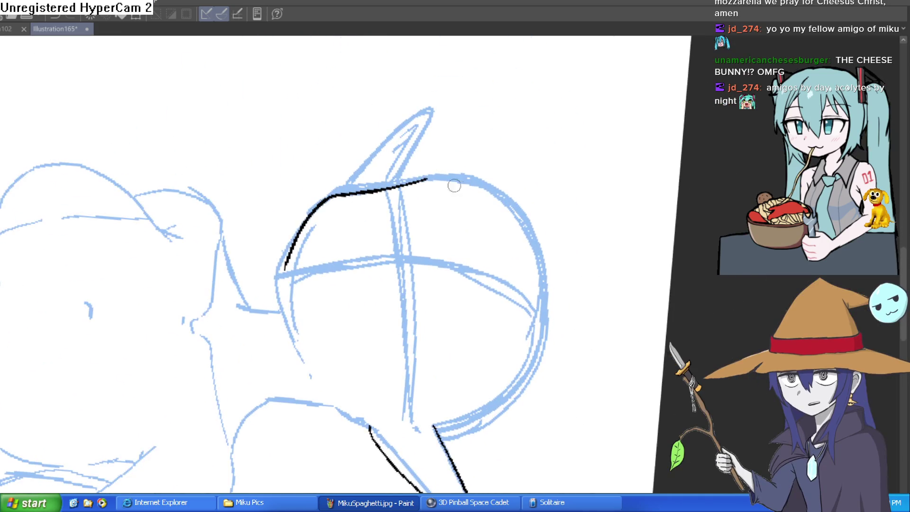
pyautogui.moveTo(422, 145)
pyautogui.mouseDown()
pyautogui.moveTo(432, 110)
pyautogui.moveTo(348, 192)
pyautogui.mouseUp()
pyautogui.hotkey('ctrl', 'z')
pyautogui.moveTo(419, 145)
pyautogui.mouseDown()
pyautogui.moveTo(438, 110)
pyautogui.moveTo(342, 193)
pyautogui.mouseUp()
pyautogui.moveTo(393, 181)
pyautogui.mouseDown()
pyautogui.moveTo(422, 121)
pyautogui.moveTo(432, 121)
pyautogui.moveTo(334, 157)
pyautogui.mouseUp()
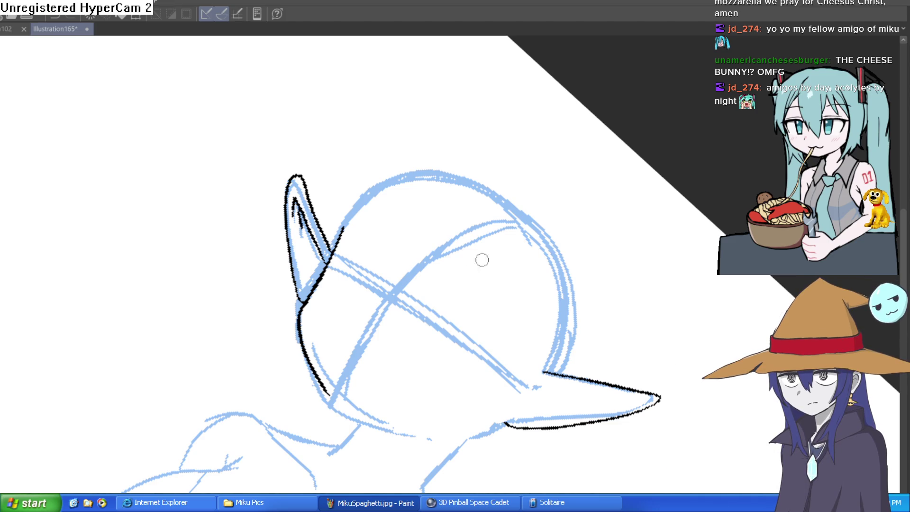
# Ink the head outline and the neck line joining the chin
pyautogui.moveTo(337, 247); pyautogui.dragTo(409, 174)
pyautogui.hotkey('ctrl', '@')
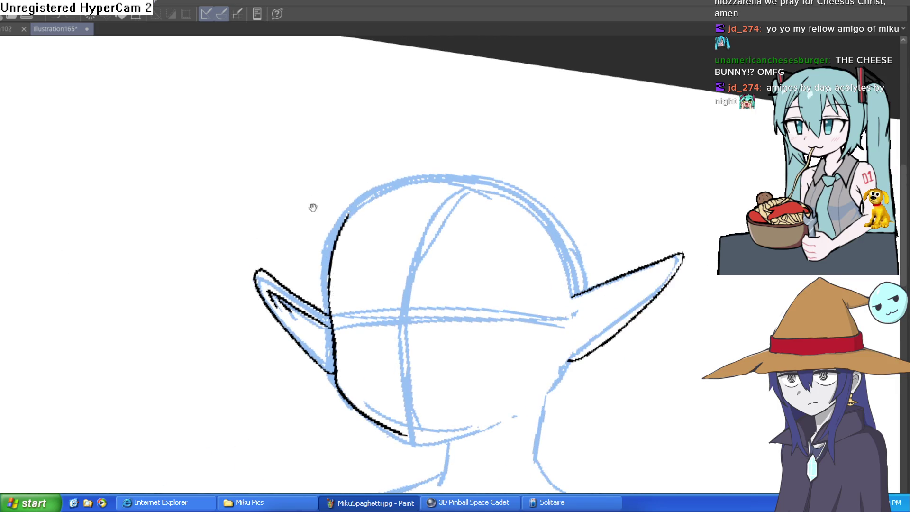
pyautogui.hotkey('ctrl', '@')
pyautogui.moveTo(591, 306); pyautogui.dragTo(593, 199)
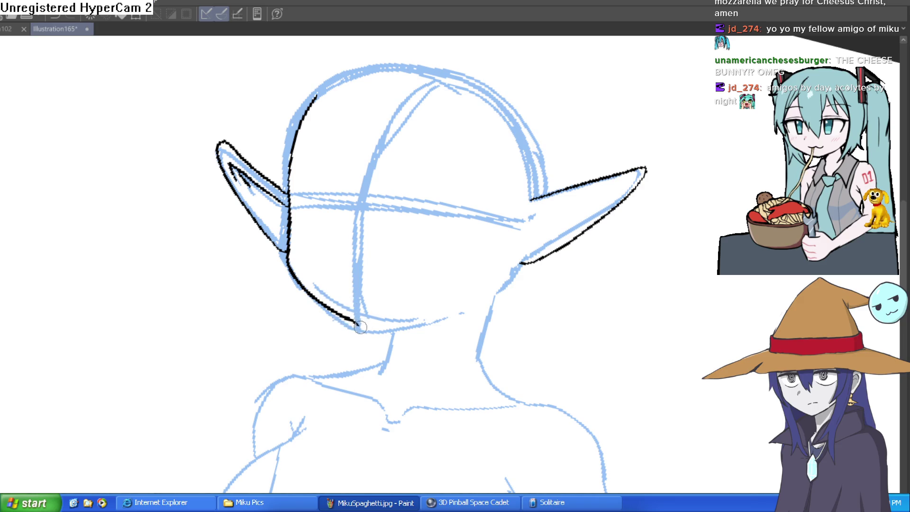
pyautogui.moveTo(360, 327); pyautogui.dragTo(469, 305)
pyautogui.scroll(-1, 526, 283)
pyautogui.moveTo(521, 247)
pyautogui.mouseDown()
pyautogui.moveTo(485, 301)
pyautogui.moveTo(476, 348)
pyautogui.mouseUp()
pyautogui.moveTo(497, 300)
pyautogui.mouseDown()
pyautogui.moveTo(553, 298)
pyautogui.moveTo(569, 251)
pyautogui.moveTo(521, 227)
pyautogui.mouseUp()
pyautogui.scroll(3, 379, 299)
pyautogui.moveTo(379, 300)
pyautogui.mouseDown()
pyautogui.moveTo(390, 402)
pyautogui.moveTo(395, 332)
pyautogui.moveTo(443, 274)
pyautogui.moveTo(403, 306)
pyautogui.moveTo(429, 280)
pyautogui.moveTo(394, 298)
pyautogui.moveTo(400, 314)
pyautogui.moveTo(416, 290)
pyautogui.moveTo(379, 296)
pyautogui.moveTo(396, 304)
pyautogui.moveTo(388, 297)
pyautogui.mouseUp()
# Ink a rising line from the neck and double the neck line in black
pyautogui.scroll(-5, 542, 253)
pyautogui.scroll(2, 546, 257)
pyautogui.moveTo(546, 257)
pyautogui.mouseDown()
pyautogui.moveTo(521, 286)
pyautogui.moveTo(501, 286)
pyautogui.moveTo(516, 252)
pyautogui.mouseUp()
pyautogui.scroll(3, 516, 252)
pyautogui.moveTo(400, 305)
pyautogui.mouseDown()
pyautogui.moveTo(415, 279)
pyautogui.moveTo(497, 235)
pyautogui.moveTo(609, 244)
pyautogui.moveTo(583, 284)
pyautogui.mouseUp()
pyautogui.click(584, 277)
pyautogui.scroll(-2, 583, 277)
pyautogui.scroll(5, 609, 294)
pyautogui.scroll(2, 544, 269)
pyautogui.moveTo(540, 249)
pyautogui.mouseDown()
pyautogui.moveTo(549, 365)
pyautogui.moveTo(545, 356)
pyautogui.mouseUp()
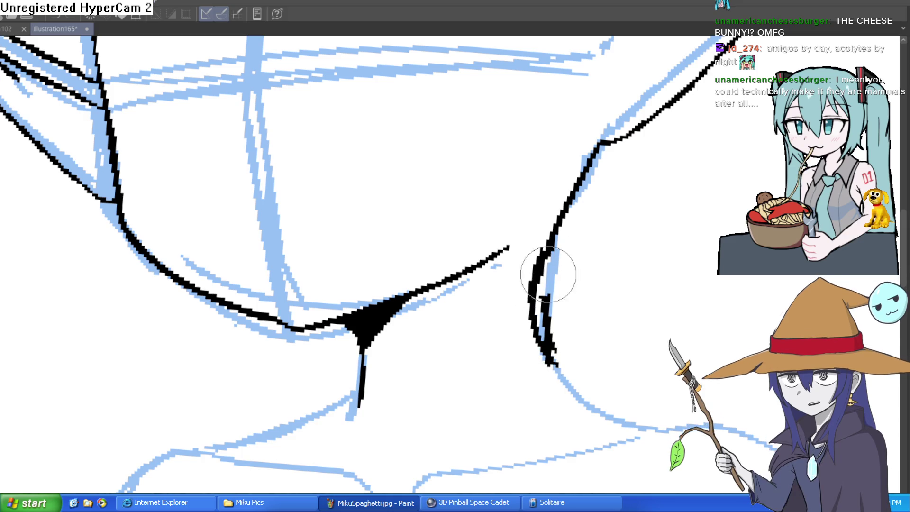
pyautogui.moveTo(619, 288); pyautogui.dragTo(598, 311)
pyautogui.scroll(-3, 598, 310)
pyautogui.moveTo(577, 276)
pyautogui.mouseDown()
pyautogui.moveTo(549, 256)
pyautogui.moveTo(558, 303)
pyautogui.mouseUp()
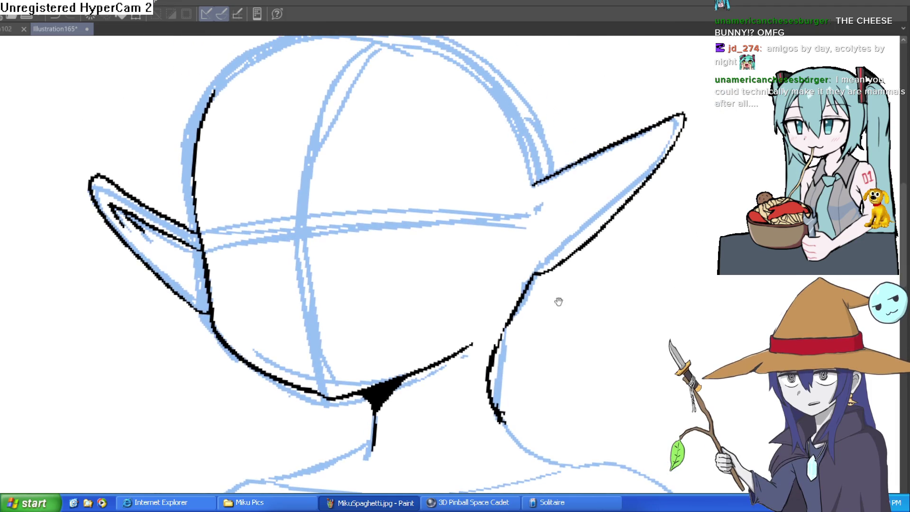
# Thicken the right ear tip and ink its inner line and wavy lower outline
pyautogui.moveTo(656, 186); pyautogui.dragTo(522, 154)
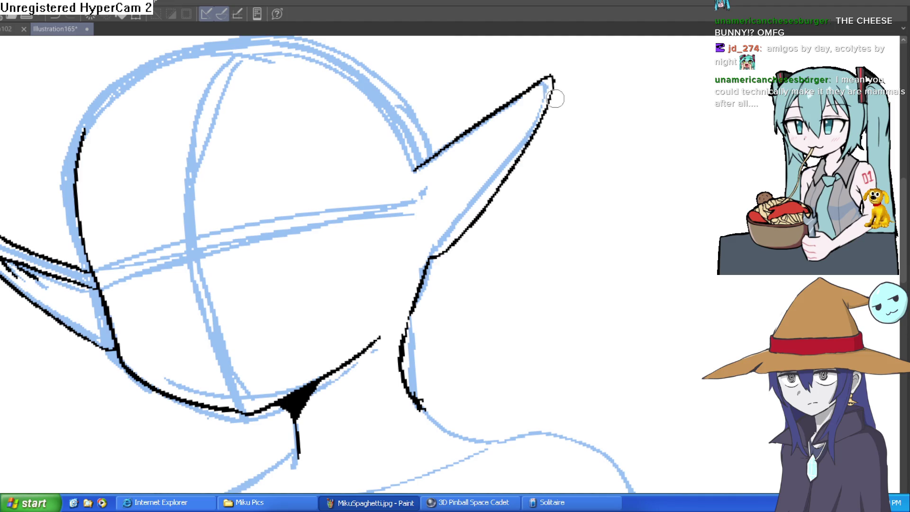
pyautogui.moveTo(553, 79); pyautogui.dragTo(549, 102)
pyautogui.moveTo(449, 177)
pyautogui.mouseDown()
pyautogui.moveTo(441, 191)
pyautogui.moveTo(446, 173)
pyautogui.moveTo(521, 107)
pyautogui.mouseUp()
pyautogui.click(442, 185)
pyautogui.moveTo(371, 223)
pyautogui.mouseDown()
pyautogui.moveTo(557, 83)
pyautogui.moveTo(505, 168)
pyautogui.mouseUp()
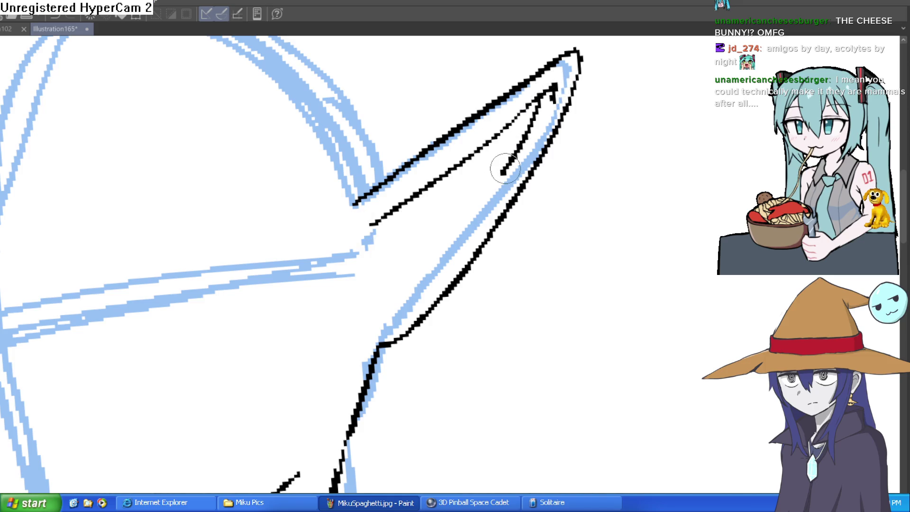
pyautogui.moveTo(373, 223); pyautogui.dragTo(393, 299)
pyautogui.moveTo(501, 174); pyautogui.dragTo(431, 260)
pyautogui.moveTo(448, 172)
pyautogui.mouseDown()
pyautogui.moveTo(471, 157)
pyautogui.moveTo(426, 231)
pyautogui.mouseUp()
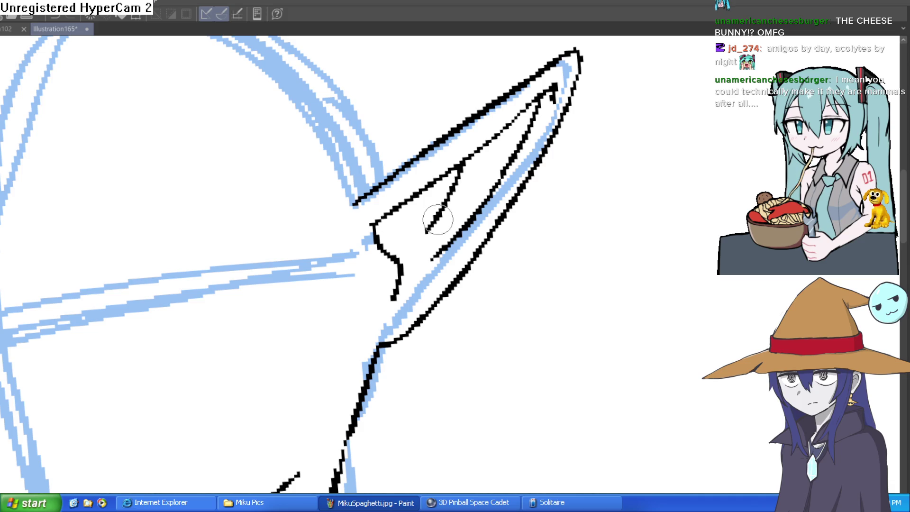
# Try small strokes inside the right ear, undoing both
pyautogui.scroll(-3, 502, 237)
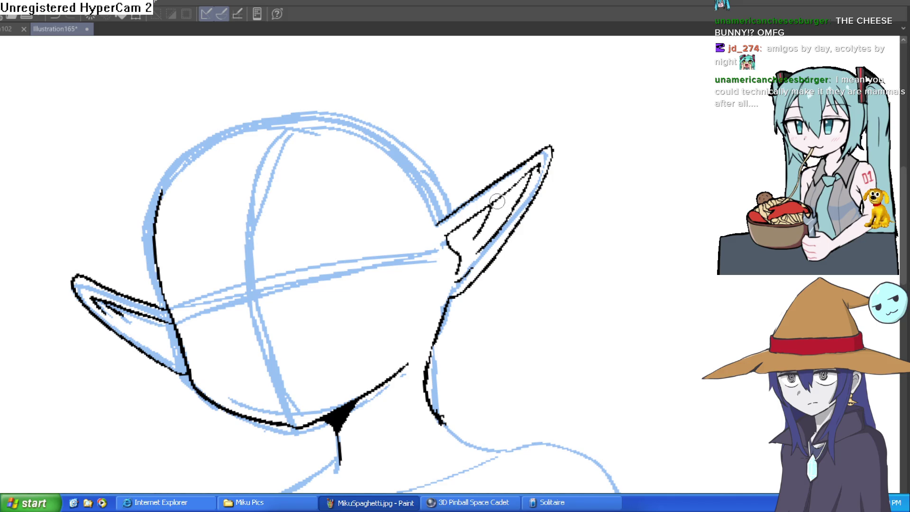
pyautogui.scroll(3, 502, 209)
pyautogui.moveTo(494, 212)
pyautogui.mouseDown()
pyautogui.moveTo(486, 253)
pyautogui.moveTo(492, 265)
pyautogui.mouseUp()
pyautogui.hotkey('ctrl', 'z')
pyautogui.moveTo(478, 220)
pyautogui.mouseDown()
pyautogui.moveTo(494, 222)
pyautogui.moveTo(480, 250)
pyautogui.mouseUp()
pyautogui.hotkey('ctrl', 'z')
pyautogui.hotkey('ctrl', 'z')
pyautogui.moveTo(627, 194); pyautogui.dragTo(584, 203)
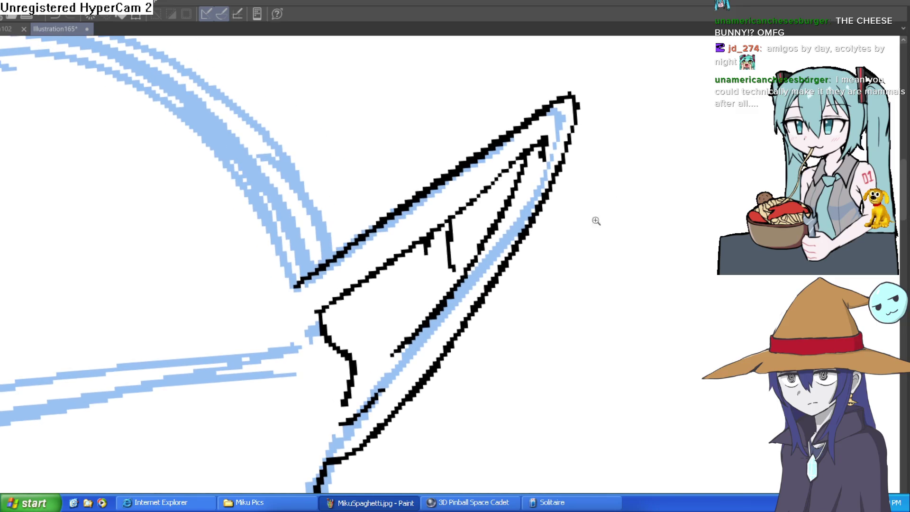
# Erase the lower part of the ear line and re-ink the ear's lower edge
pyautogui.scroll(-5, 607, 217)
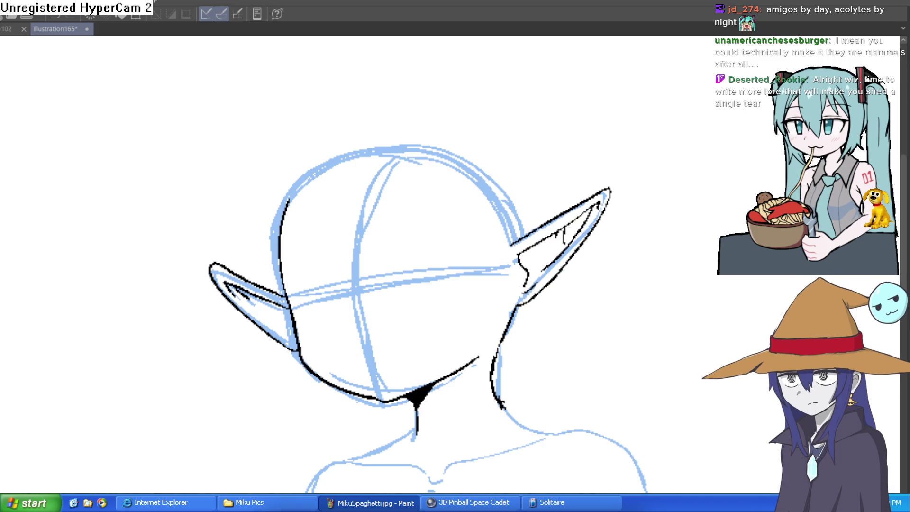
pyautogui.scroll(3, 518, 309)
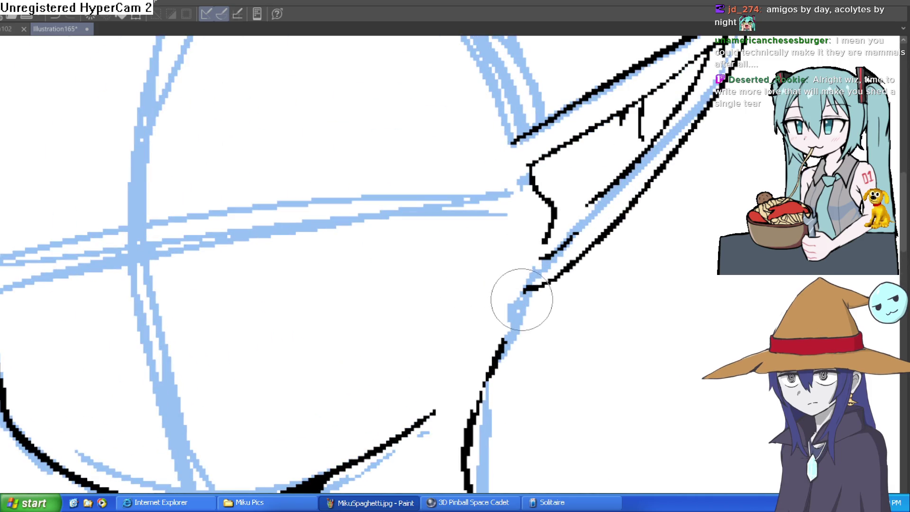
pyautogui.moveTo(523, 306); pyautogui.dragTo(473, 398)
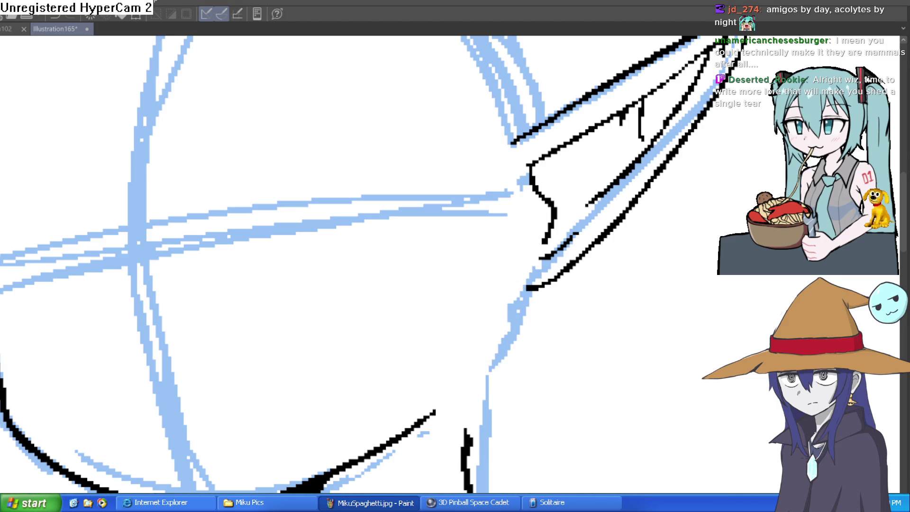
pyautogui.moveTo(461, 355); pyautogui.dragTo(397, 268)
pyautogui.moveTo(384, 308)
pyautogui.mouseDown()
pyautogui.moveTo(402, 377)
pyautogui.moveTo(390, 300)
pyautogui.moveTo(459, 179)
pyautogui.mouseUp()
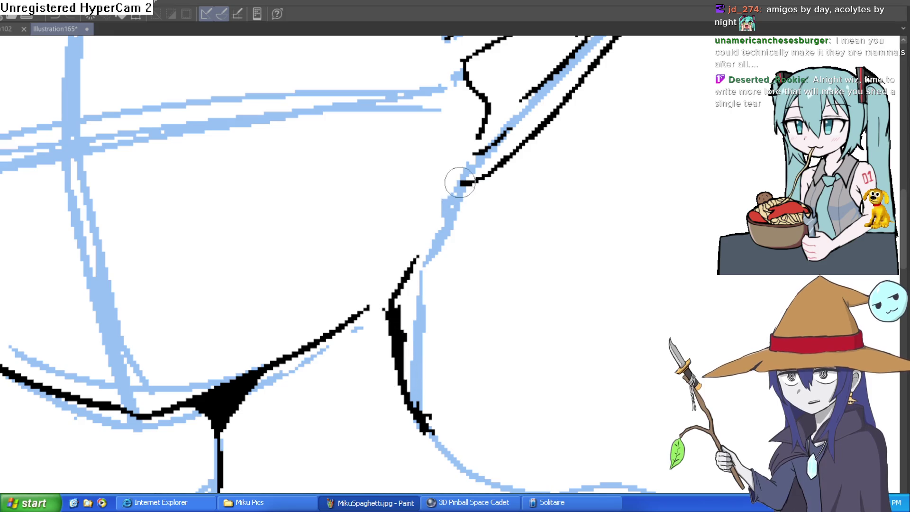
# Erase the stray tip of the lower line with a larger eraser
pyautogui.press('e')
pyautogui.moveTo(416, 345)
pyautogui.mouseDown()
pyautogui.moveTo(417, 335)
pyautogui.moveTo(382, 361)
pyautogui.moveTo(375, 295)
pyautogui.moveTo(359, 318)
pyautogui.mouseUp()
pyautogui.scroll(-5, 496, 199)
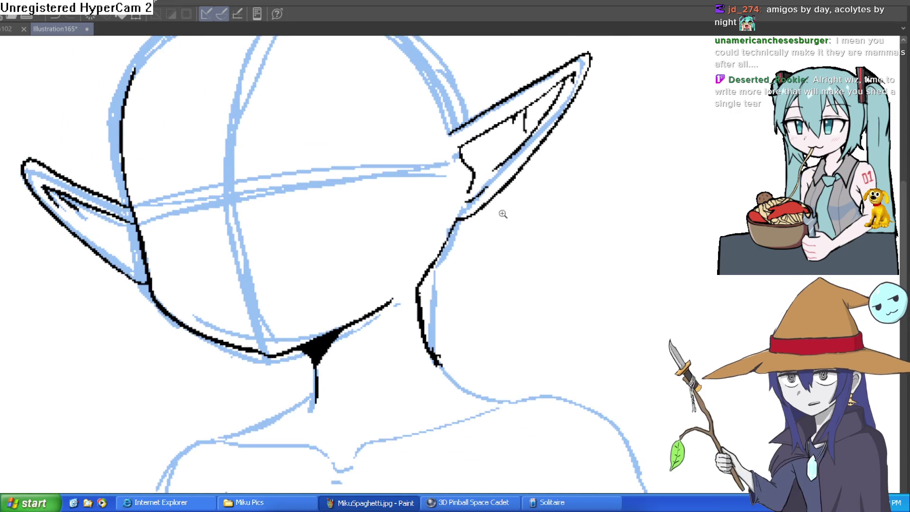
pyautogui.scroll(-2, 498, 216)
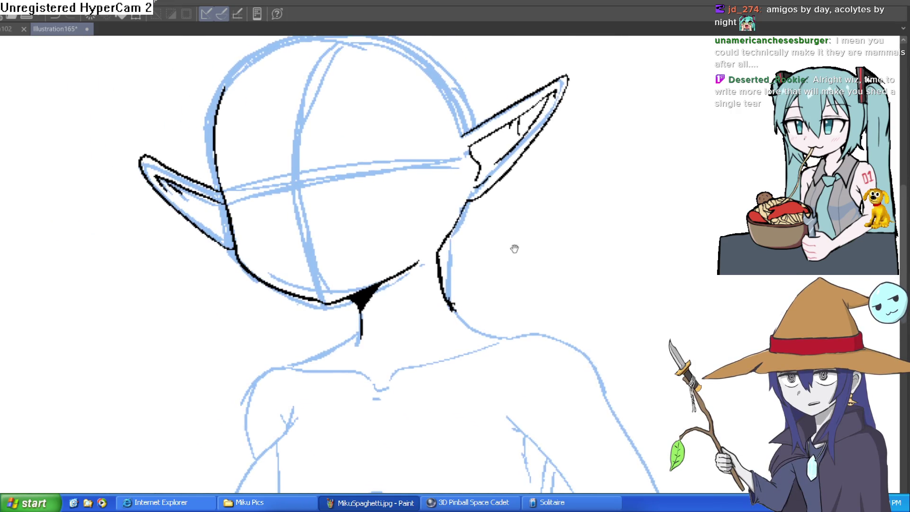
pyautogui.scroll(-3, 516, 231)
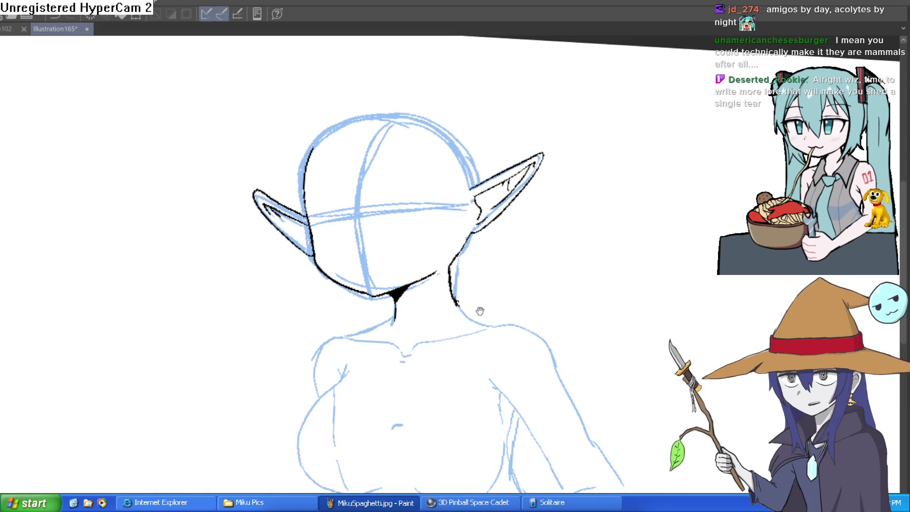
pyautogui.moveTo(479, 308); pyautogui.dragTo(465, 280)
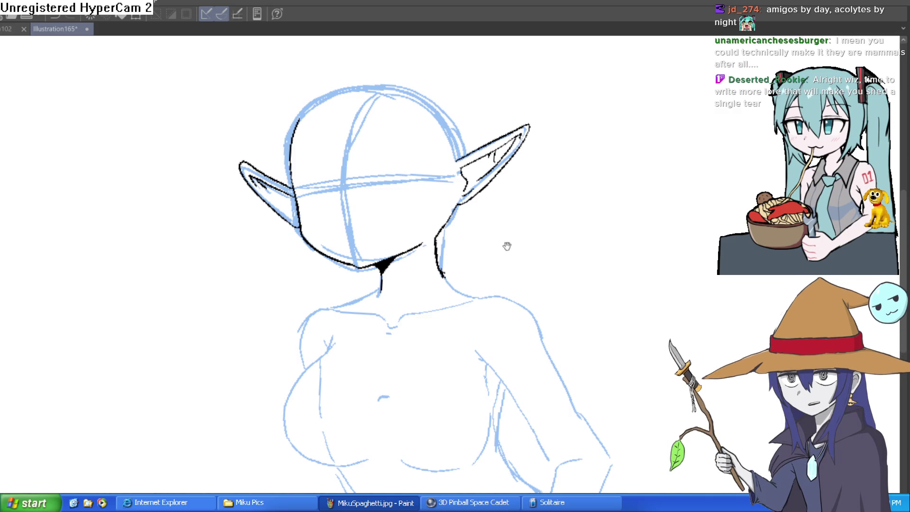
pyautogui.scroll(-3, 482, 229)
pyautogui.scroll(3, 436, 218)
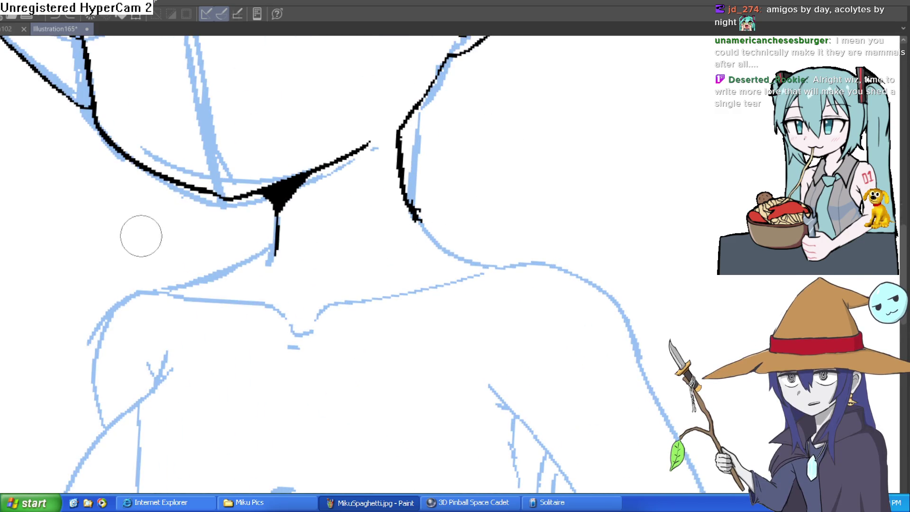
# Remove the tick below the neck and ink the right shoulder and neck-to-left-shoulder lines
pyautogui.moveTo(419, 204)
pyautogui.mouseDown()
pyautogui.moveTo(420, 193)
pyautogui.moveTo(405, 242)
pyautogui.moveTo(590, 288)
pyautogui.moveTo(621, 367)
pyautogui.mouseUp()
pyautogui.moveTo(469, 310)
pyautogui.mouseDown()
pyautogui.moveTo(503, 341)
pyautogui.moveTo(564, 290)
pyautogui.moveTo(648, 251)
pyautogui.mouseUp()
pyautogui.moveTo(503, 176)
pyautogui.mouseDown()
pyautogui.moveTo(351, 226)
pyautogui.moveTo(327, 327)
pyautogui.moveTo(332, 348)
pyautogui.mouseUp()
pyautogui.scroll(-5, 508, 311)
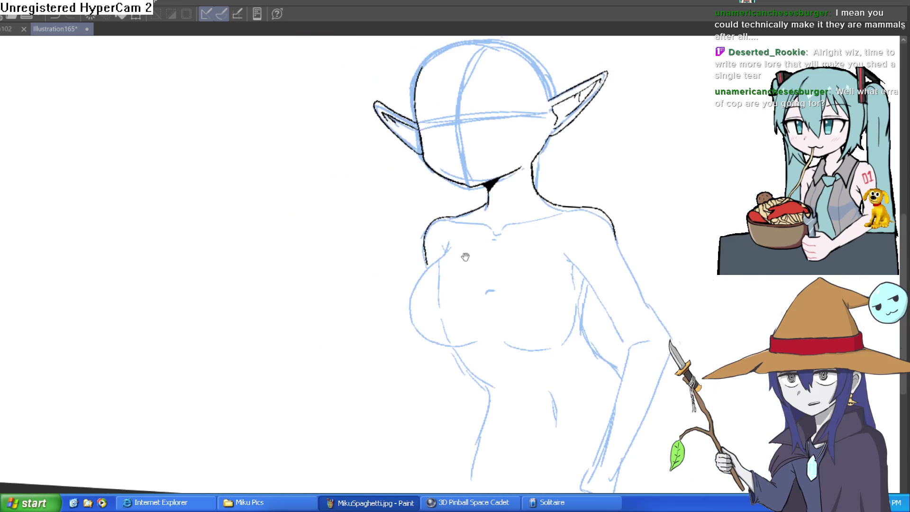
pyautogui.scroll(2, 594, 305)
pyautogui.moveTo(594, 305)
pyautogui.mouseDown()
pyautogui.moveTo(521, 284)
pyautogui.moveTo(420, 237)
pyautogui.mouseUp()
# Ink the cheek and jaw down to the chin, erasing the doubled strokes and blob
pyautogui.scroll(3, 326, 232)
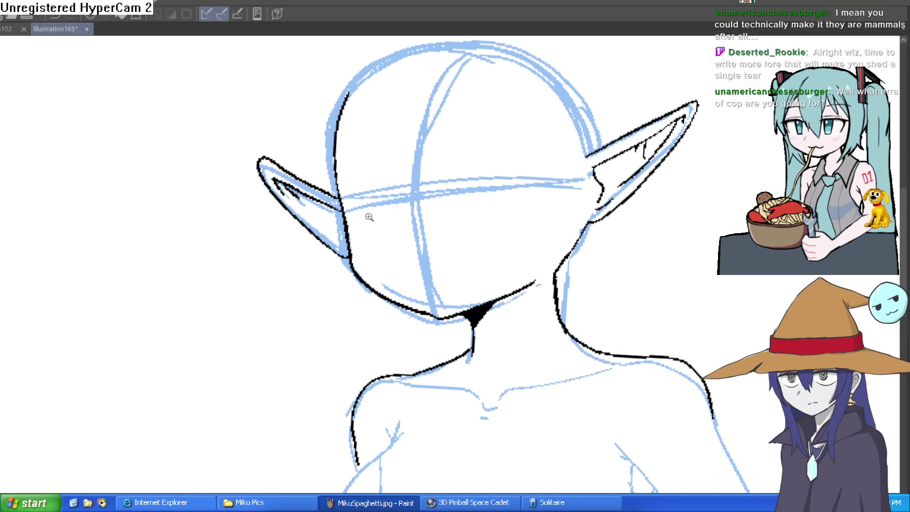
pyautogui.scroll(3, 377, 217)
pyautogui.moveTo(330, 178)
pyautogui.mouseDown()
pyautogui.moveTo(363, 298)
pyautogui.moveTo(448, 374)
pyautogui.moveTo(563, 395)
pyautogui.moveTo(547, 400)
pyautogui.moveTo(671, 322)
pyautogui.mouseUp()
pyautogui.hotkey('ctrl', 'z')
pyautogui.press('e')
pyautogui.moveTo(545, 374)
pyautogui.mouseDown()
pyautogui.moveTo(565, 376)
pyautogui.moveTo(436, 422)
pyautogui.mouseUp()
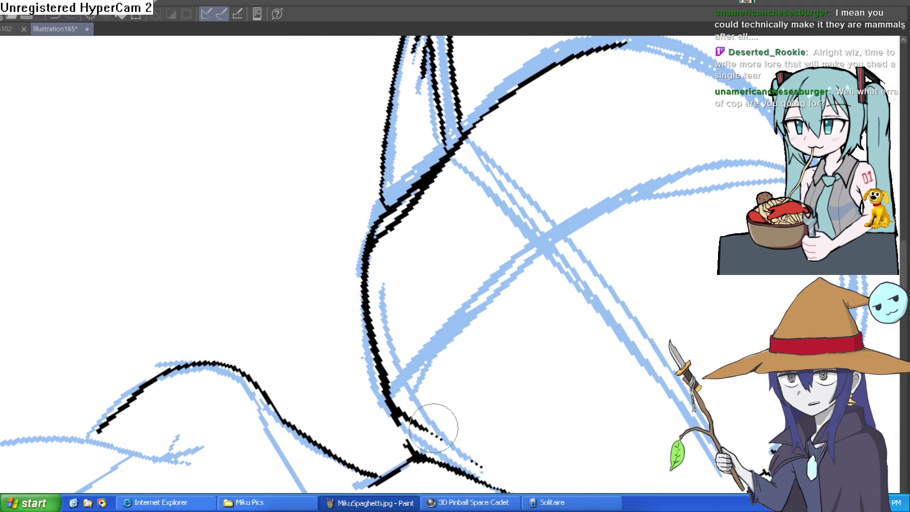
pyautogui.moveTo(393, 389)
pyautogui.mouseDown()
pyautogui.moveTo(385, 203)
pyautogui.moveTo(473, 110)
pyautogui.mouseUp()
pyautogui.scroll(-5, 525, 86)
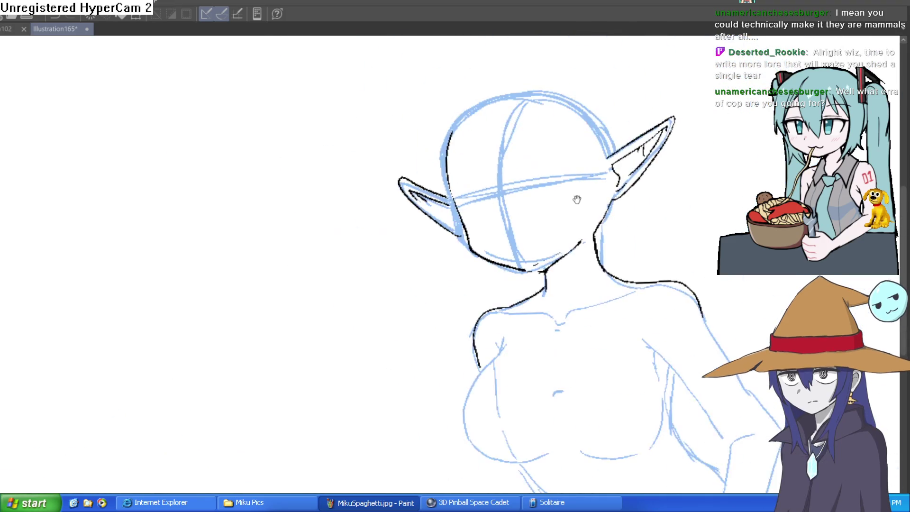
pyautogui.moveTo(609, 221); pyautogui.dragTo(575, 218)
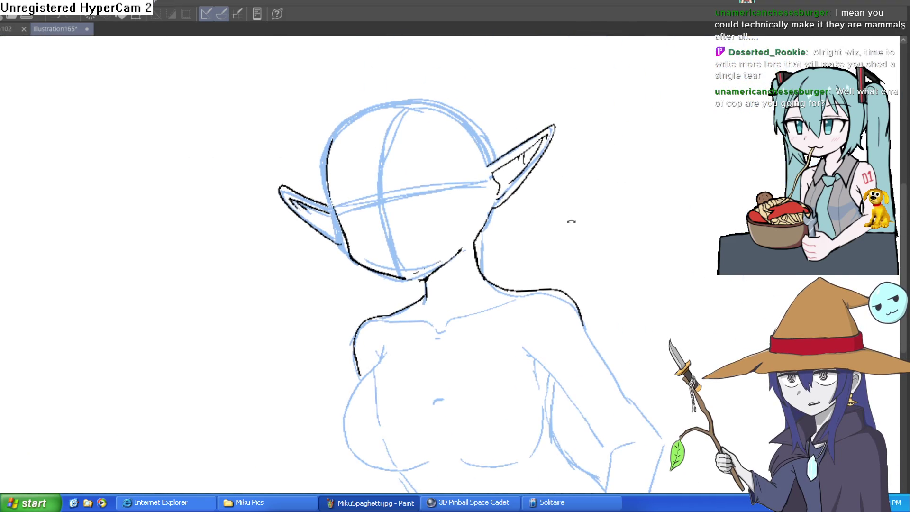
pyautogui.scroll(5, 465, 252)
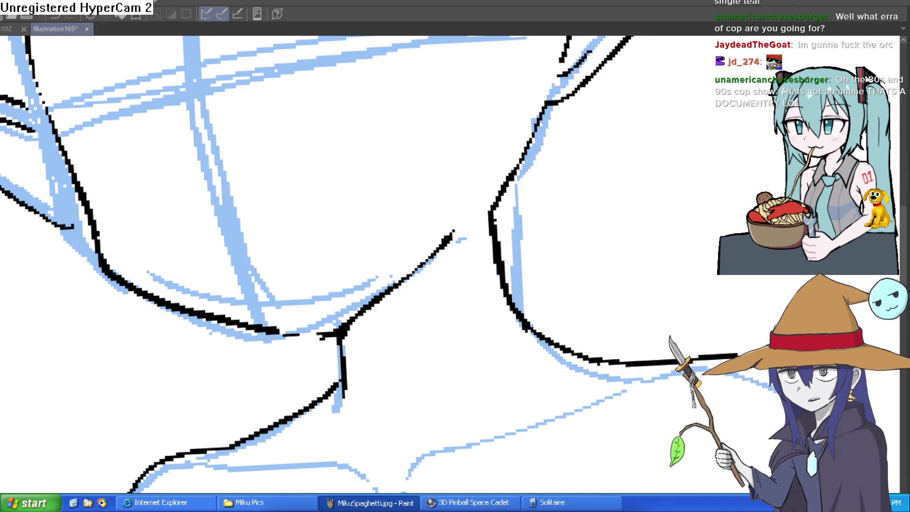
# Switch over to the Construct game project window
pyautogui.hotkey('alt', 'Tab')
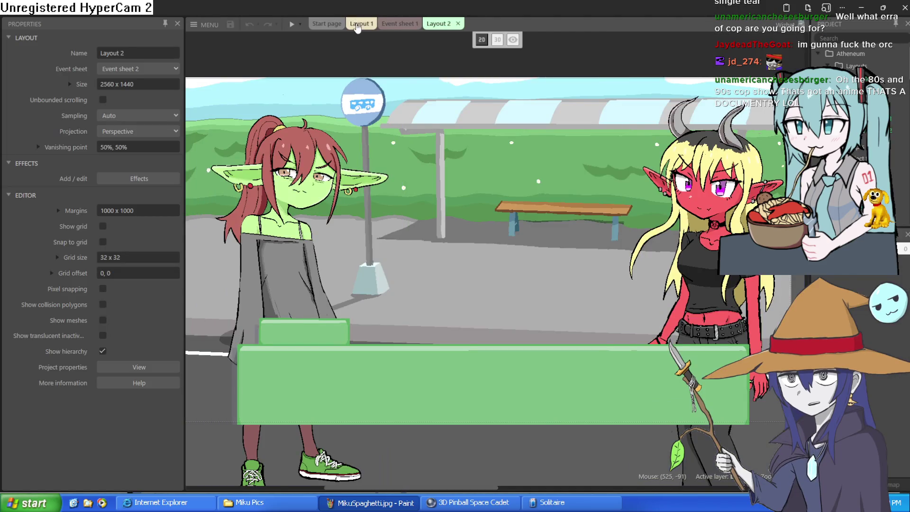
# Open the Layout 1 bedroom scene and move the orc sprite (Sprite9) to -574.9, 83.0
pyautogui.click(361, 24)
pyautogui.moveTo(291, 134)
pyautogui.mouseDown()
pyautogui.moveTo(474, 199)
pyautogui.moveTo(572, 248)
pyautogui.mouseUp()
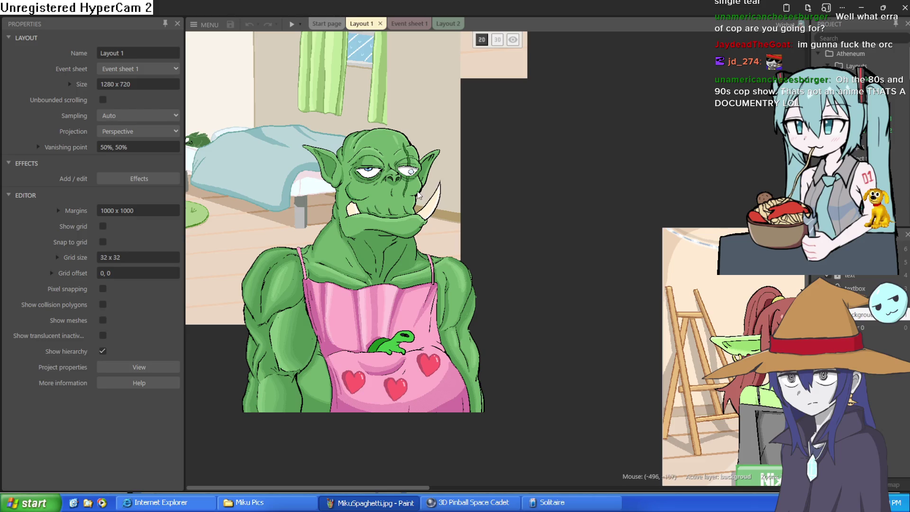
pyautogui.moveTo(406, 216)
pyautogui.mouseDown()
pyautogui.moveTo(457, 250)
pyautogui.moveTo(554, 178)
pyautogui.moveTo(550, 194)
pyautogui.moveTo(543, 185)
pyautogui.moveTo(458, 184)
pyautogui.moveTo(409, 239)
pyautogui.moveTo(578, 154)
pyautogui.moveTo(528, 193)
pyautogui.moveTo(477, 193)
pyautogui.moveTo(657, 254)
pyautogui.moveTo(516, 298)
pyautogui.moveTo(489, 274)
pyautogui.mouseUp()
pyautogui.scroll(8, 409, 240)
pyautogui.scroll(-5, 517, 298)
pyautogui.moveTo(483, 221)
pyautogui.mouseDown()
pyautogui.moveTo(491, 199)
pyautogui.moveTo(341, 135)
pyautogui.moveTo(478, 356)
pyautogui.mouseUp()
pyautogui.scroll(-2, 491, 199)
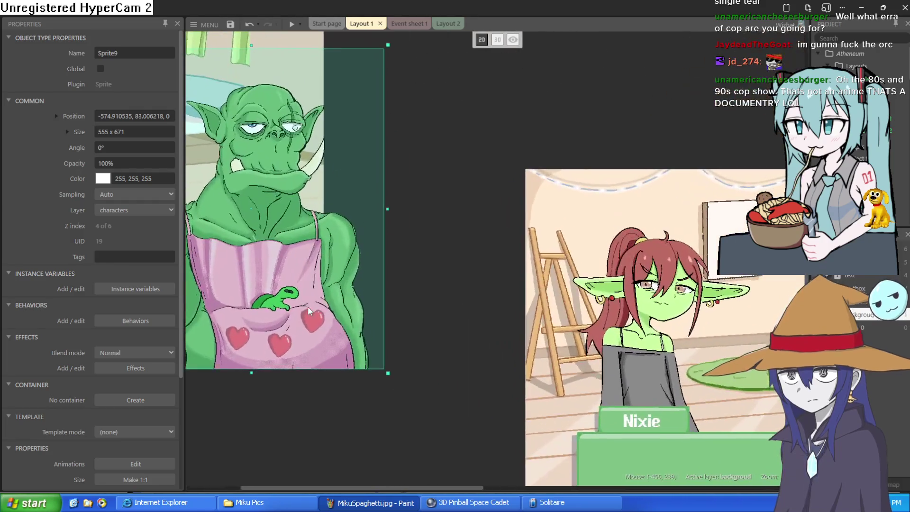
# In Sprite9's image, flood-fill the green creature's two eye highlights white
pyautogui.doubleClick(386, 255)
pyautogui.scroll(3, 406, 179)
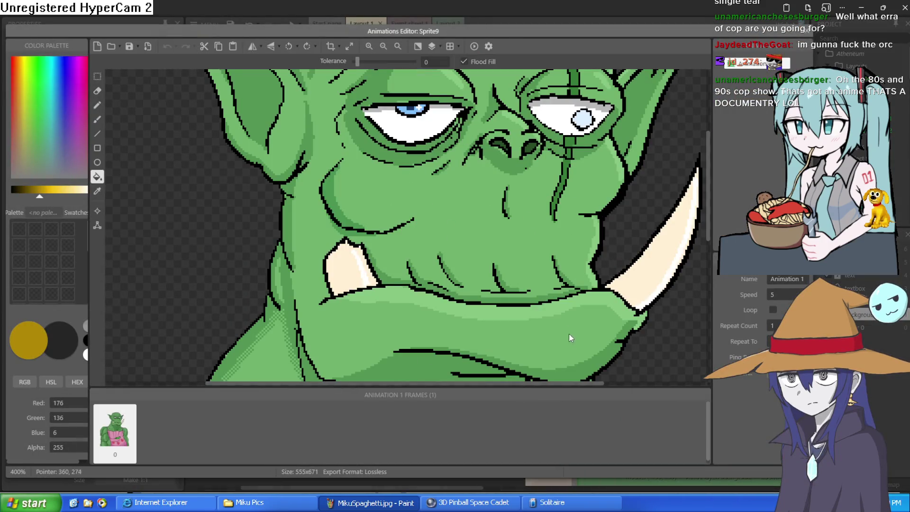
pyautogui.scroll(-6, 544, 128)
pyautogui.scroll(-5, 514, 105)
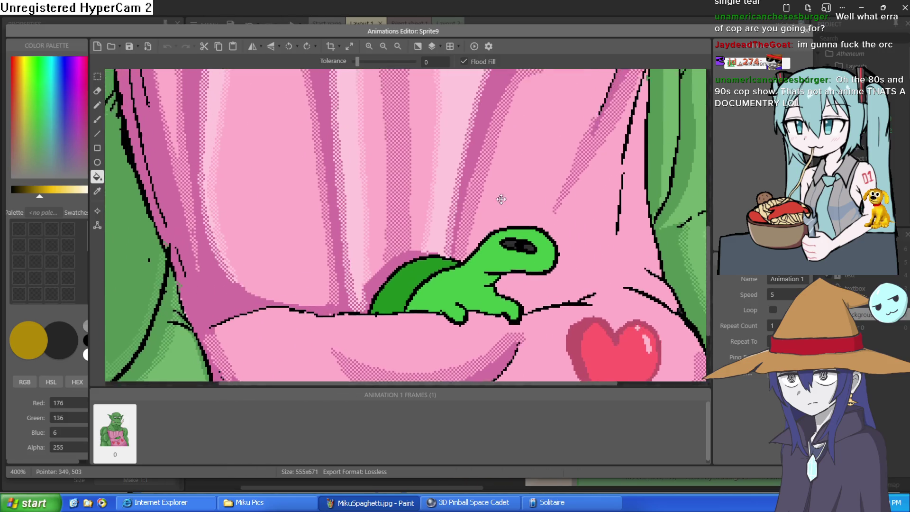
pyautogui.moveTo(42, 195); pyautogui.dragTo(93, 195)
pyautogui.click(478, 204)
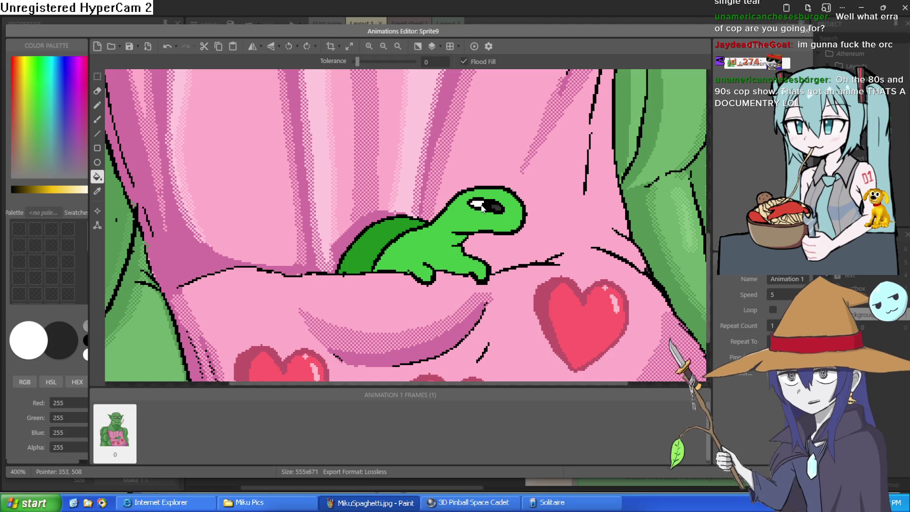
pyautogui.click(497, 208)
# Close the Animations Editor to return to Layout 1
pyautogui.scroll(2, 497, 210)
pyautogui.scroll(1, 486, 206)
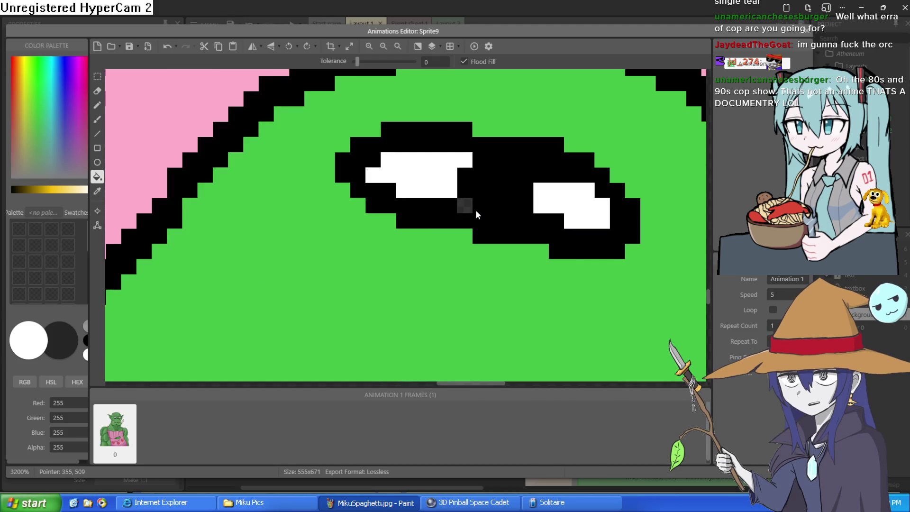
pyautogui.scroll(-3, 464, 214)
pyautogui.scroll(-3, 488, 195)
pyautogui.scroll(2, 418, 218)
pyautogui.scroll(-1, 418, 218)
pyautogui.click(813, 38)
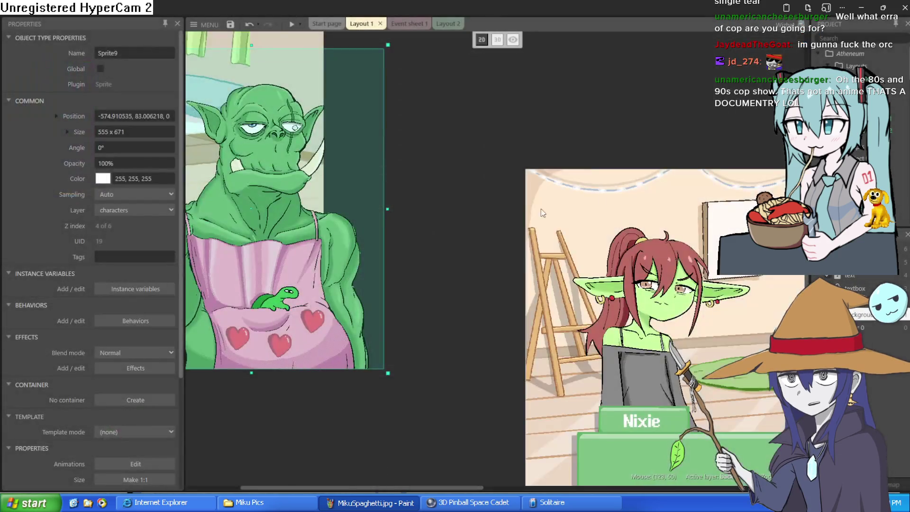
# Nudge the orc sprite to -472, 150, then bring up the Wikipedia article in the browser
pyautogui.moveTo(299, 301); pyautogui.dragTo(342, 329)
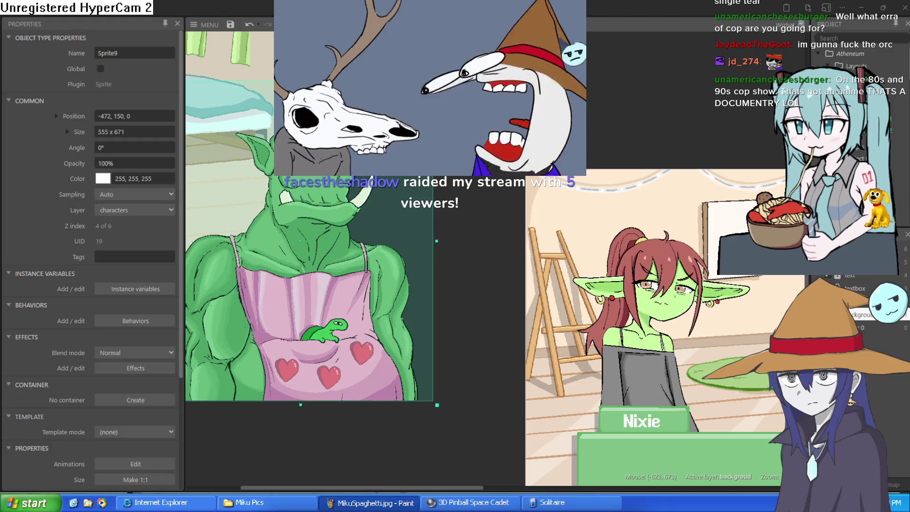
pyautogui.hotkey('alt', 'Tab')
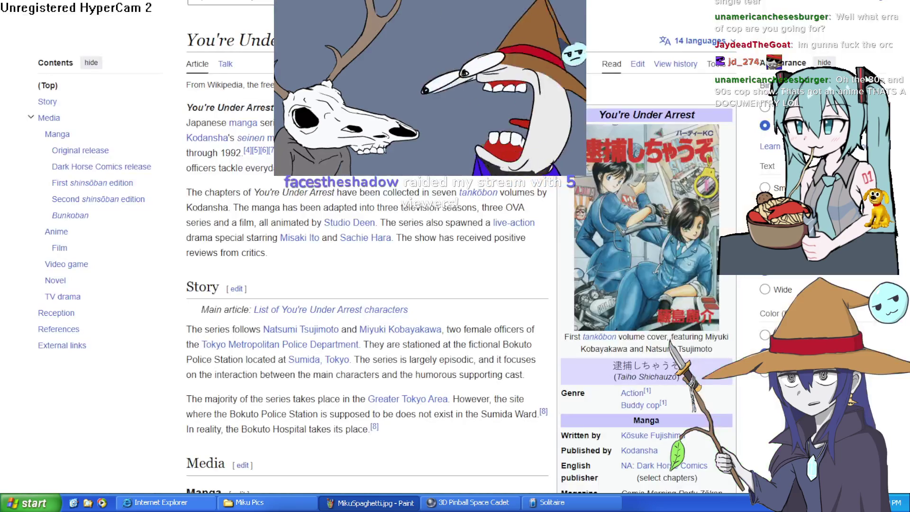
# View the first volume cover enlarged, then close it and reset the page zoom
pyautogui.click(641, 254)
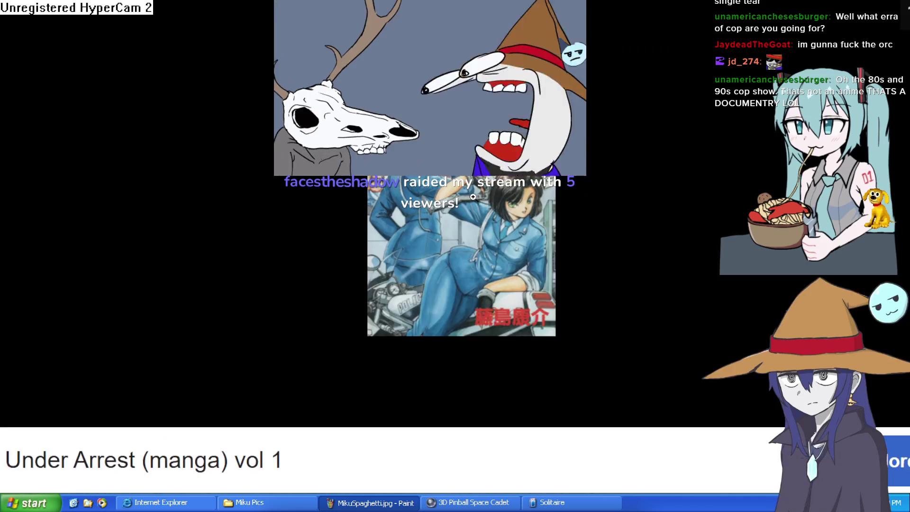
pyautogui.hotkey('ctrl', '+')
pyautogui.hotkey('ctrl', '+')
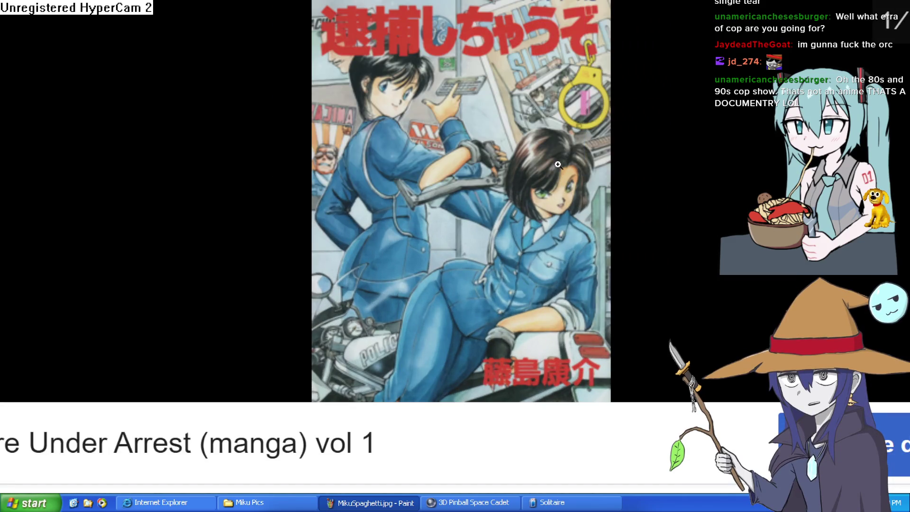
pyautogui.press('Escape')
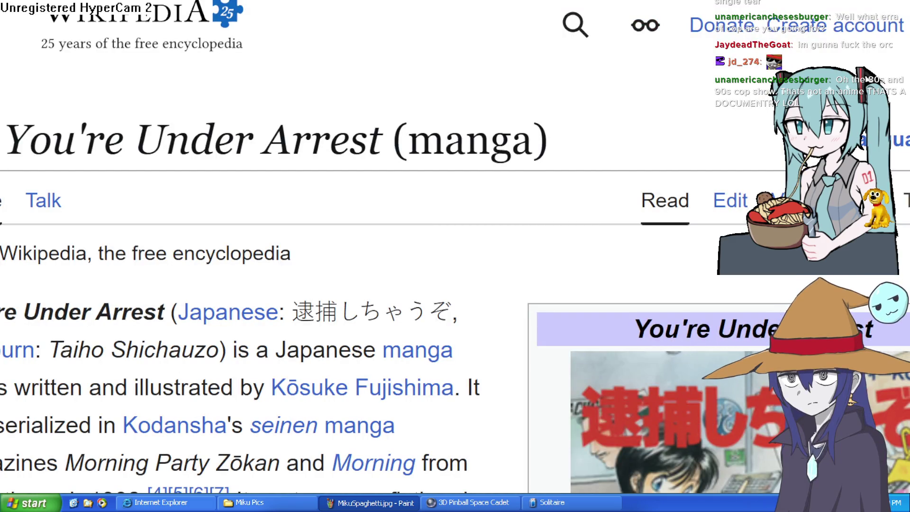
pyautogui.hotkey('ctrl', '0')
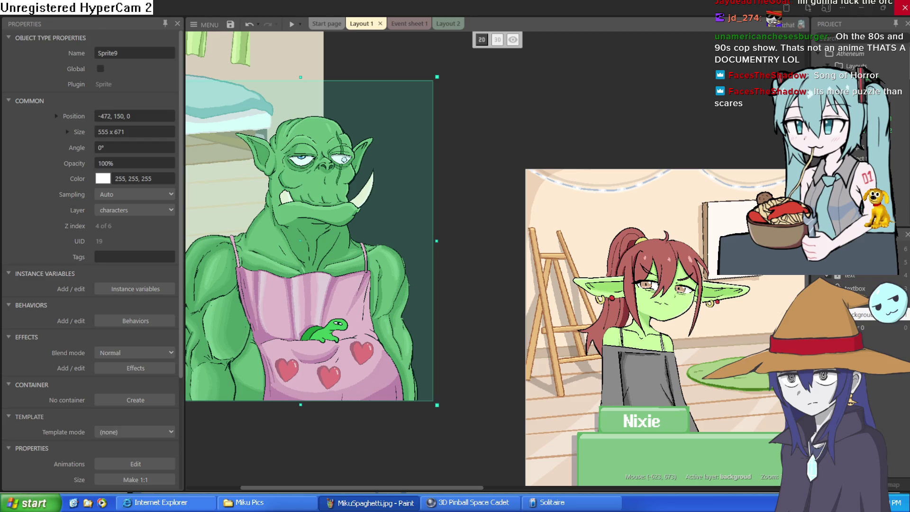
# Dismiss Construct 3 and rotate and pan the canvas so the elf head stands upright
pyautogui.click(866, 7)
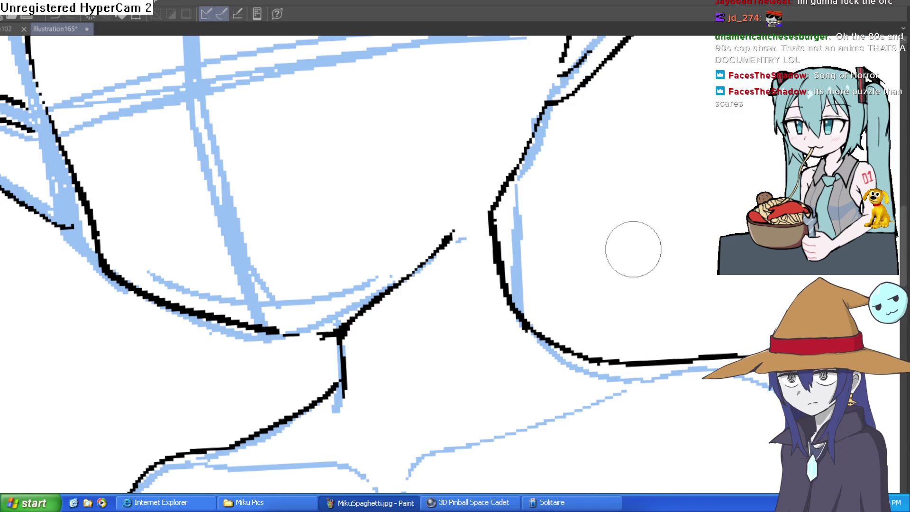
pyautogui.scroll(-5, 675, 244)
pyautogui.scroll(5, 675, 243)
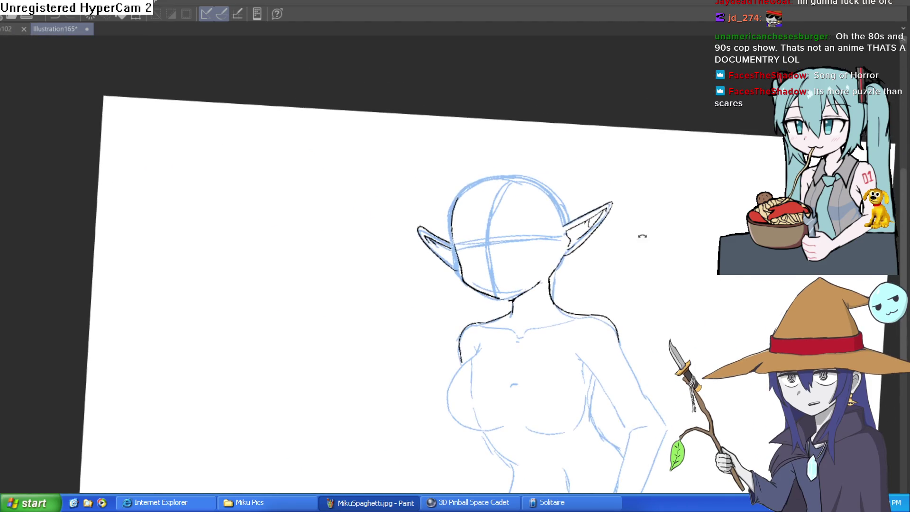
pyautogui.moveTo(535, 269); pyautogui.dragTo(531, 195)
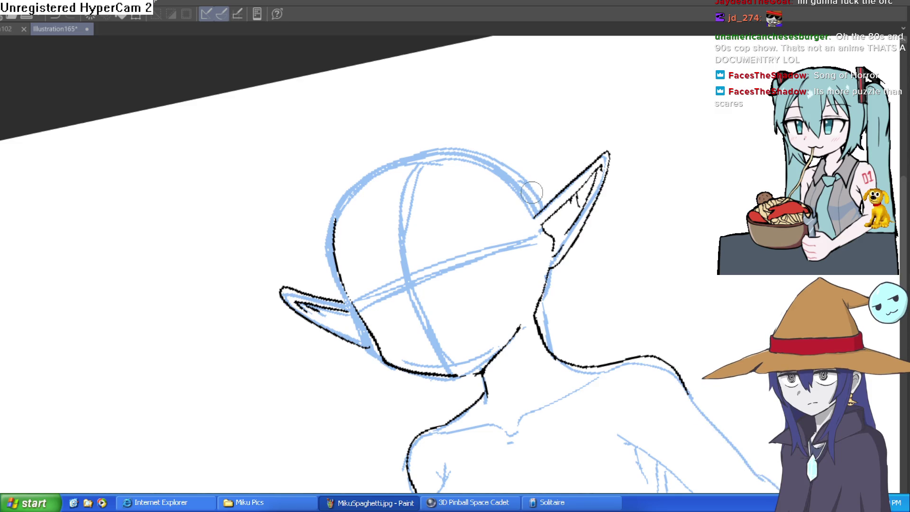
pyautogui.scroll(2, 488, 260)
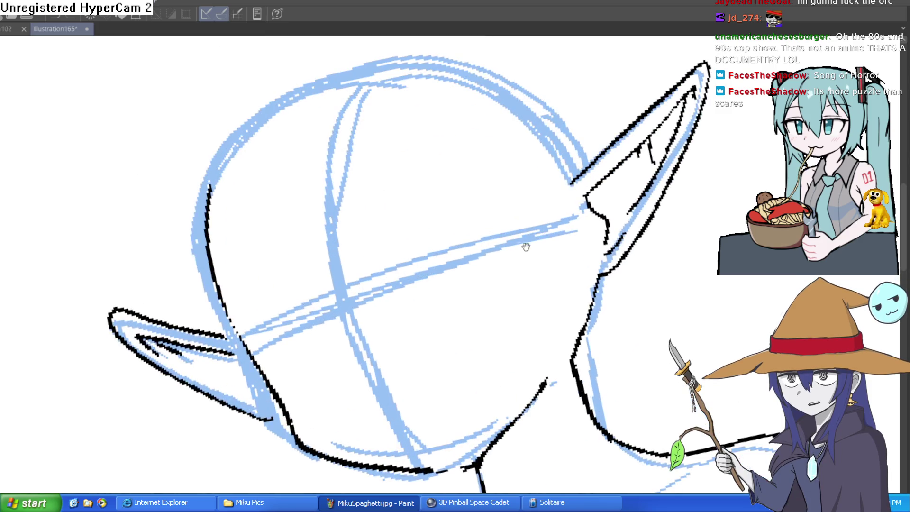
pyautogui.moveTo(519, 246); pyautogui.dragTo(679, 289)
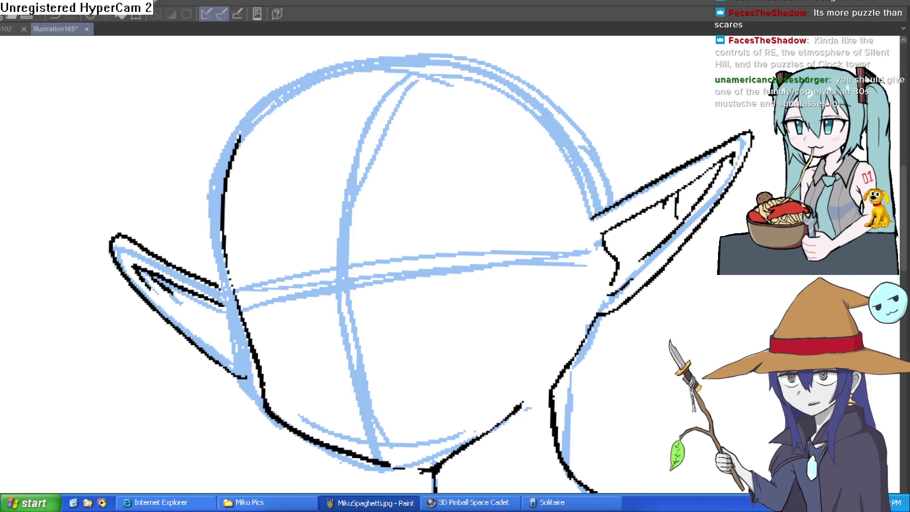
pyautogui.moveTo(437, 269); pyautogui.dragTo(416, 324)
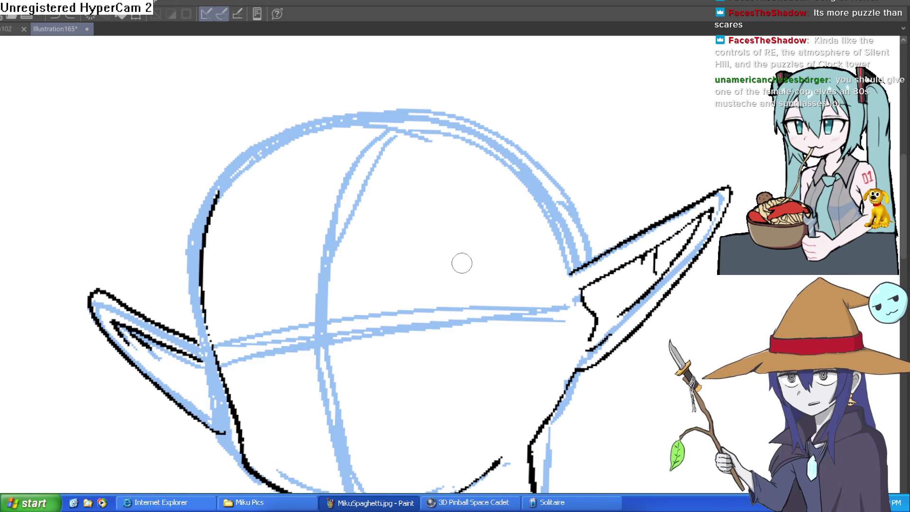
# Retrace the face curve with thick black ink
pyautogui.scroll(-2, 454, 266)
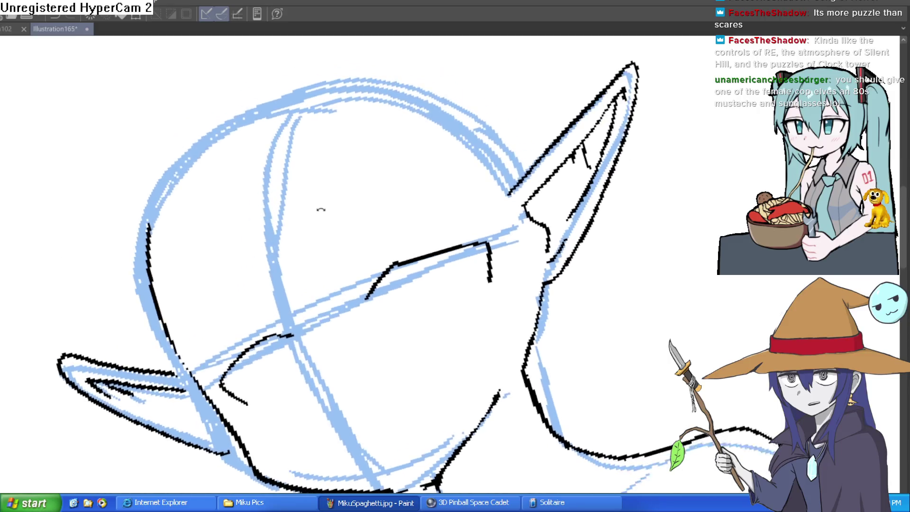
pyautogui.scroll(3, 355, 175)
pyautogui.scroll(4, 367, 277)
pyautogui.moveTo(367, 277)
pyautogui.mouseDown()
pyautogui.moveTo(228, 331)
pyautogui.moveTo(209, 360)
pyautogui.mouseUp()
pyautogui.moveTo(323, 265)
pyautogui.mouseDown()
pyautogui.moveTo(173, 420)
pyautogui.moveTo(186, 416)
pyautogui.moveTo(185, 425)
pyautogui.mouseUp()
# Thicken the upper eyelid lines and draw U-shaped irises under both eyelids
pyautogui.moveTo(424, 259)
pyautogui.mouseDown()
pyautogui.moveTo(585, 269)
pyautogui.moveTo(488, 278)
pyautogui.moveTo(528, 279)
pyautogui.moveTo(422, 204)
pyautogui.moveTo(426, 142)
pyautogui.moveTo(426, 204)
pyautogui.moveTo(399, 197)
pyautogui.moveTo(417, 156)
pyautogui.mouseUp()
pyautogui.moveTo(487, 146)
pyautogui.mouseDown()
pyautogui.moveTo(474, 190)
pyautogui.moveTo(488, 248)
pyautogui.moveTo(548, 250)
pyautogui.moveTo(416, 201)
pyautogui.moveTo(581, 217)
pyautogui.moveTo(587, 278)
pyautogui.moveTo(506, 221)
pyautogui.mouseUp()
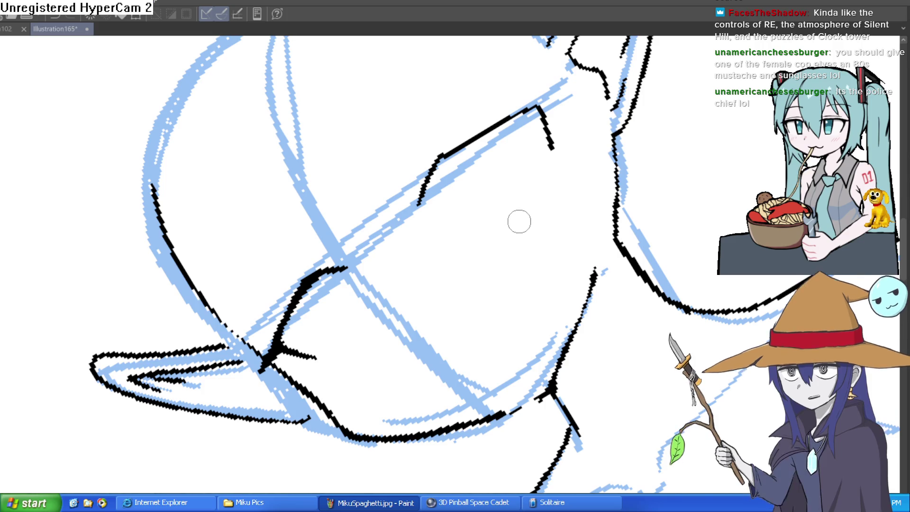
pyautogui.moveTo(523, 166); pyautogui.dragTo(501, 196)
pyautogui.moveTo(417, 187); pyautogui.dragTo(505, 137)
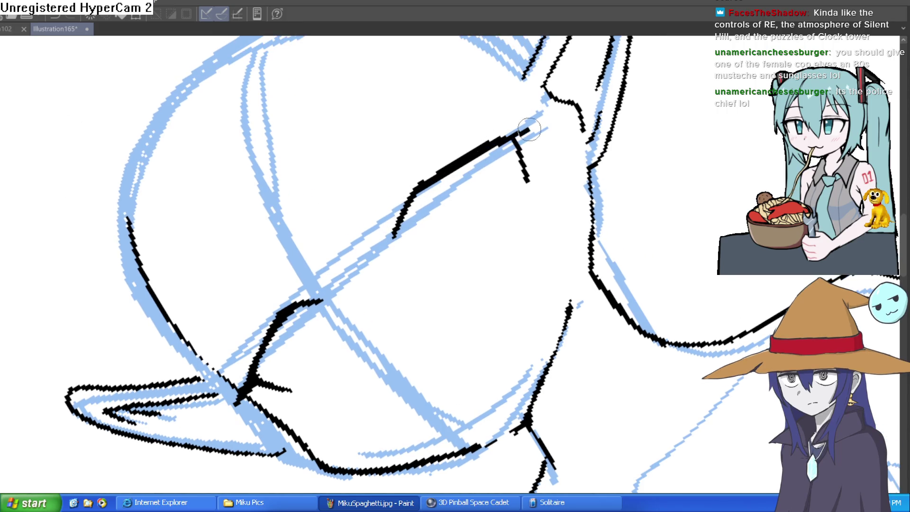
pyautogui.moveTo(574, 130)
pyautogui.mouseDown()
pyautogui.moveTo(637, 241)
pyautogui.moveTo(605, 260)
pyautogui.moveTo(582, 256)
pyautogui.mouseUp()
pyautogui.moveTo(448, 194)
pyautogui.mouseDown()
pyautogui.moveTo(441, 232)
pyautogui.moveTo(448, 256)
pyautogui.moveTo(477, 260)
pyautogui.moveTo(486, 192)
pyautogui.mouseUp()
pyautogui.moveTo(236, 214)
pyautogui.mouseDown()
pyautogui.moveTo(254, 284)
pyautogui.moveTo(281, 284)
pyautogui.moveTo(277, 213)
pyautogui.mouseUp()
pyautogui.scroll(-3, 431, 163)
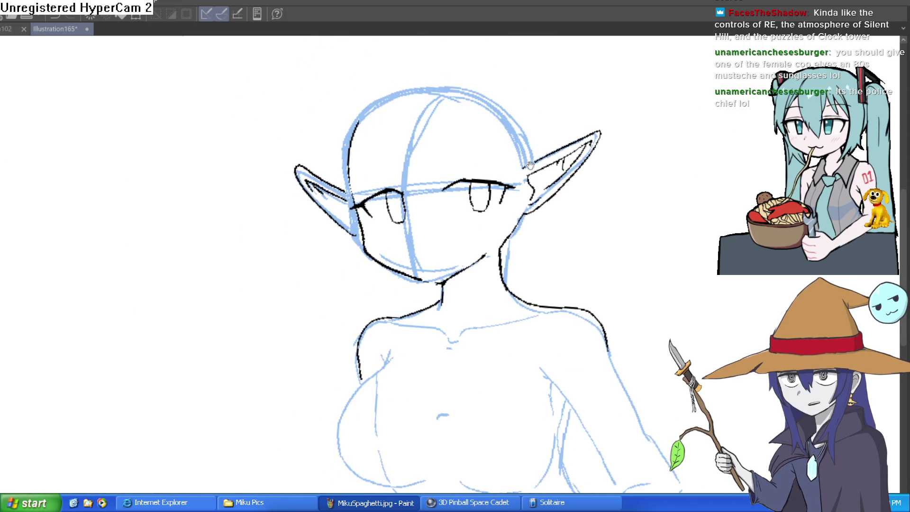
# Ink the cheek from under the eye to the chin and erase stray outer contour fragments
pyautogui.scroll(4, 355, 199)
pyautogui.moveTo(305, 177)
pyautogui.mouseDown()
pyautogui.moveTo(382, 325)
pyautogui.moveTo(512, 380)
pyautogui.mouseUp()
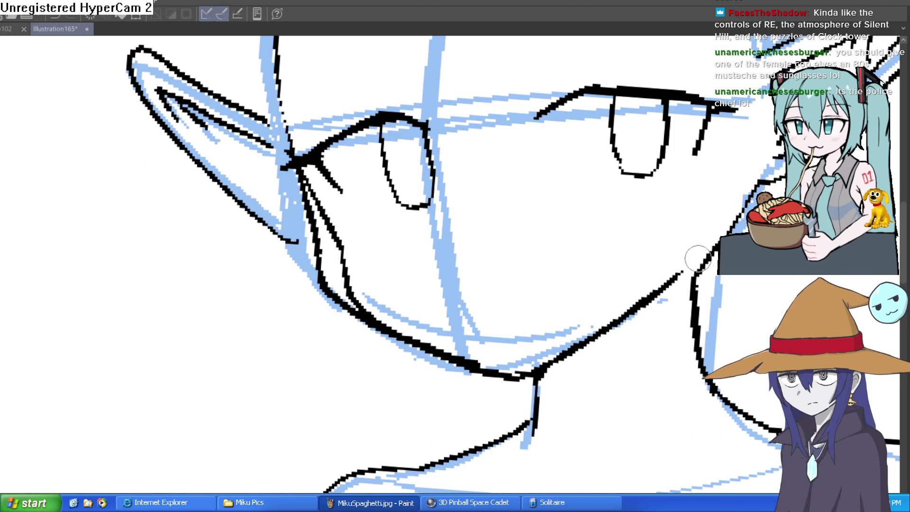
pyautogui.moveTo(657, 291); pyautogui.dragTo(640, 262)
pyautogui.moveTo(374, 130)
pyautogui.mouseDown()
pyautogui.moveTo(334, 244)
pyautogui.moveTo(366, 346)
pyautogui.mouseUp()
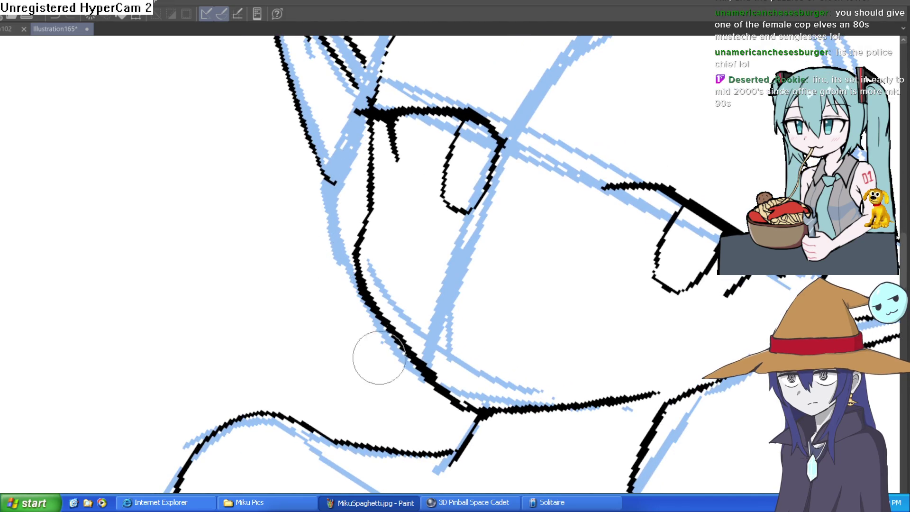
pyautogui.moveTo(439, 381); pyautogui.dragTo(463, 413)
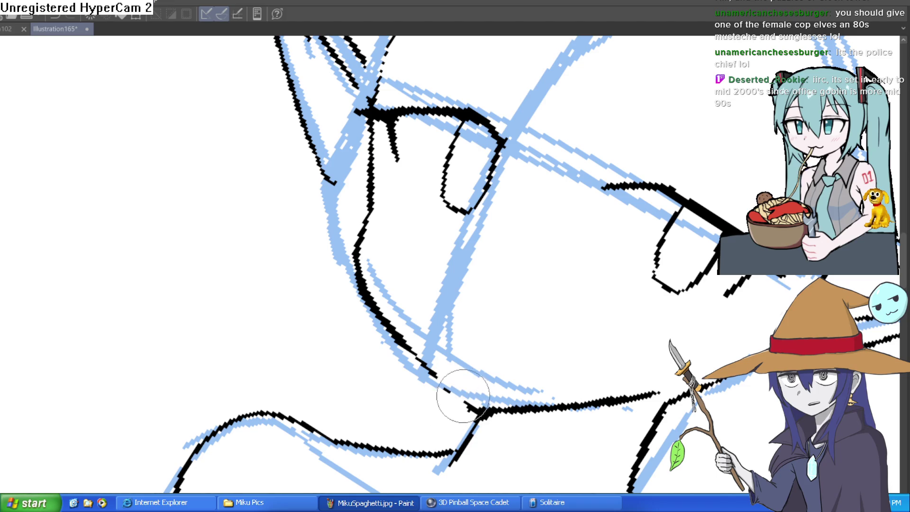
# Ink a line down the neck and close the gaps with one continuous stroke
pyautogui.moveTo(476, 372)
pyautogui.mouseDown()
pyautogui.moveTo(482, 194)
pyautogui.moveTo(548, 205)
pyautogui.moveTo(536, 190)
pyautogui.mouseUp()
pyautogui.scroll(-5, 543, 213)
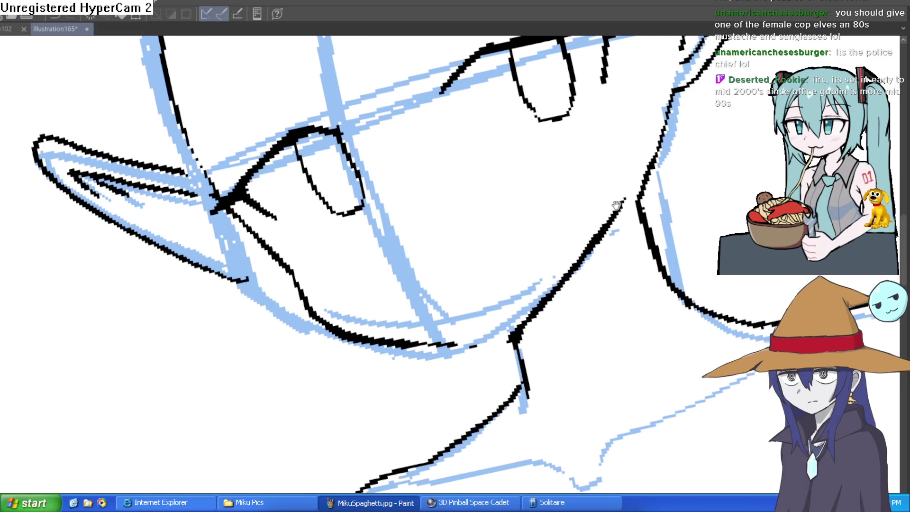
pyautogui.moveTo(654, 264); pyautogui.dragTo(567, 226)
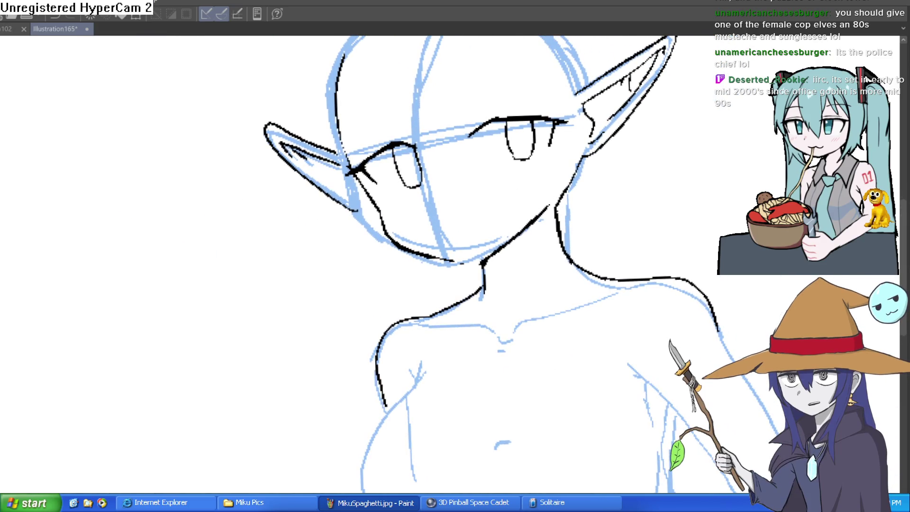
pyautogui.scroll(2, 494, 278)
pyautogui.moveTo(459, 284); pyautogui.dragTo(466, 384)
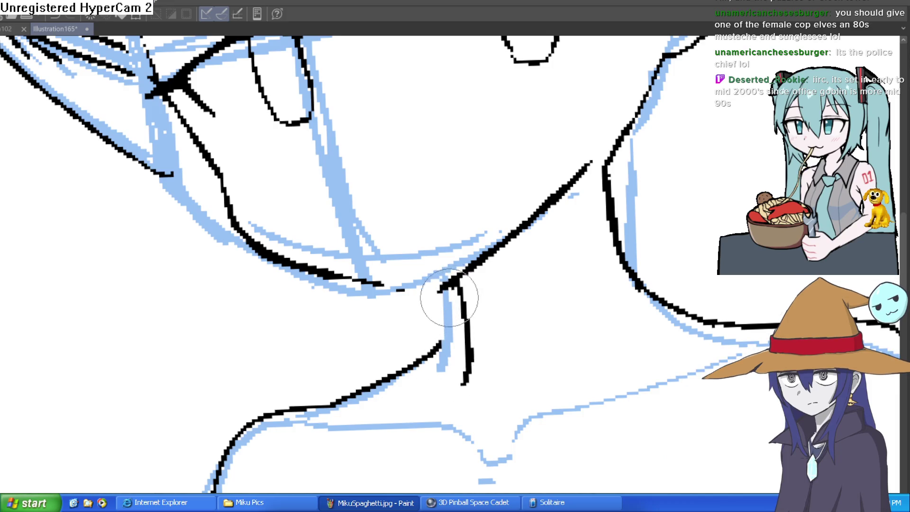
pyautogui.scroll(-2, 367, 229)
pyautogui.moveTo(663, 223)
pyautogui.mouseDown()
pyautogui.moveTo(656, 246)
pyautogui.moveTo(548, 359)
pyautogui.moveTo(533, 348)
pyautogui.mouseUp()
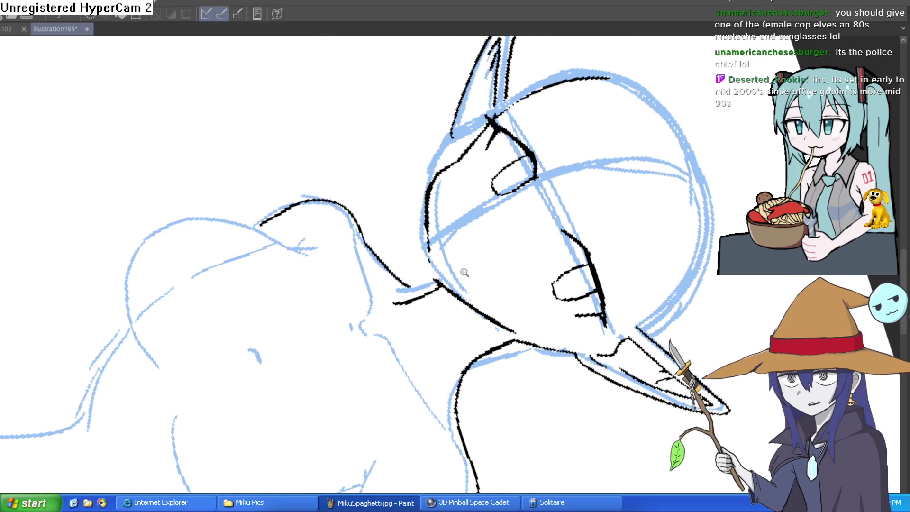
pyautogui.scroll(5, 528, 248)
pyautogui.moveTo(367, 284)
pyautogui.mouseDown()
pyautogui.moveTo(362, 325)
pyautogui.moveTo(379, 386)
pyautogui.mouseUp()
pyautogui.moveTo(463, 181); pyautogui.dragTo(404, 209)
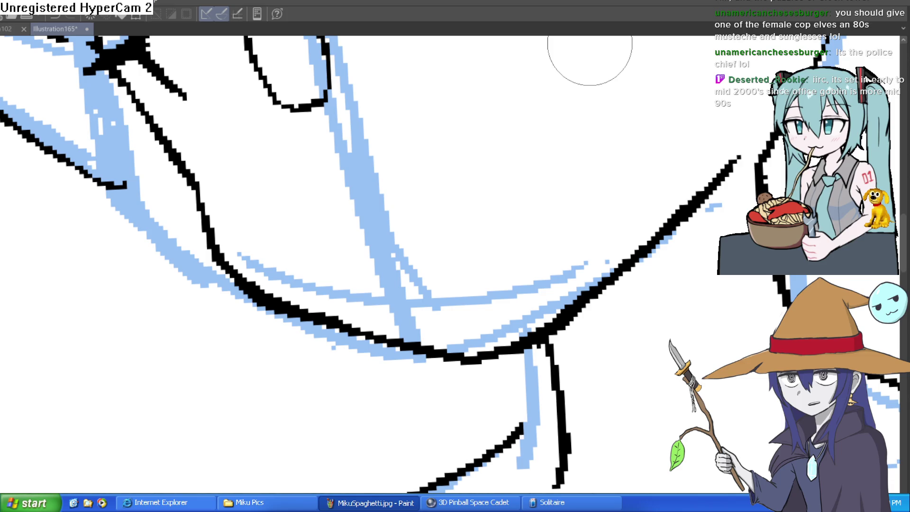
# Paint pupils with crossing strokes in both eyes
pyautogui.moveTo(589, 41)
pyautogui.mouseDown()
pyautogui.moveTo(565, 213)
pyautogui.moveTo(595, 228)
pyautogui.moveTo(673, 304)
pyautogui.moveTo(642, 325)
pyautogui.moveTo(510, 214)
pyautogui.mouseUp()
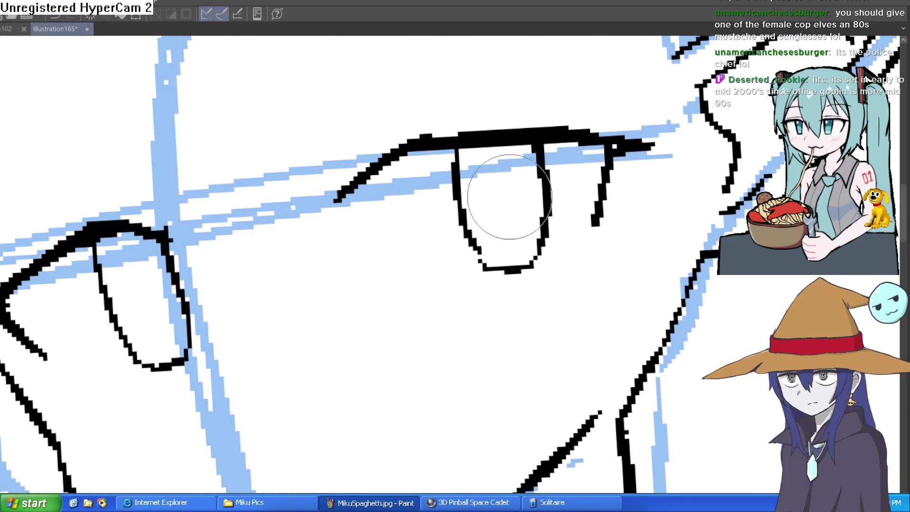
pyautogui.moveTo(149, 311); pyautogui.dragTo(137, 270)
pyautogui.moveTo(499, 166)
pyautogui.mouseDown()
pyautogui.moveTo(503, 212)
pyautogui.moveTo(507, 194)
pyautogui.moveTo(520, 192)
pyautogui.moveTo(542, 207)
pyautogui.mouseUp()
pyautogui.moveTo(108, 312); pyautogui.dragTo(181, 295)
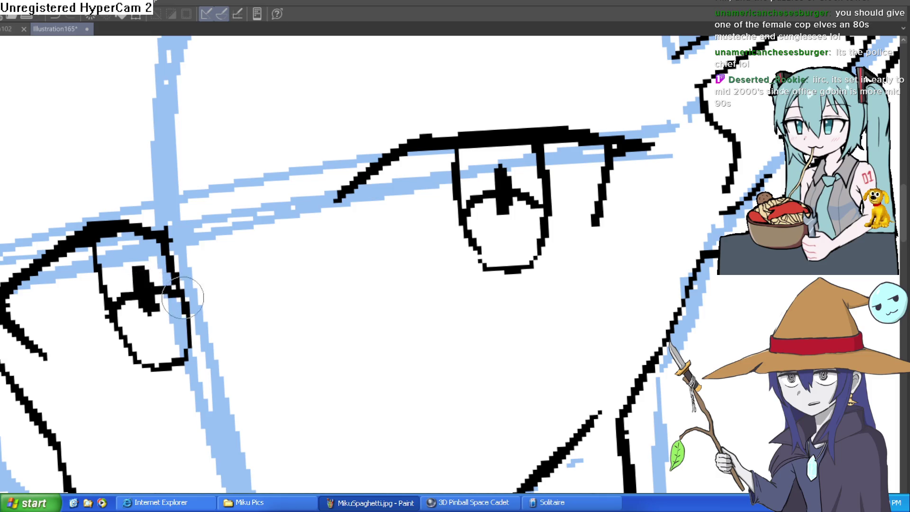
# Hide the blue sketch, try black fills in the right eye, undo them, and show the sketch again
pyautogui.hotkey('ctrl', 'h')
pyautogui.click(521, 180)
pyautogui.click(479, 180)
pyautogui.hotkey('ctrl', 'z')
pyautogui.hotkey('ctrl', 'z')
pyautogui.hotkey('ctrl', 'z')
pyautogui.hotkey('ctrl', 'z')
pyautogui.hotkey('ctrl', 'z')
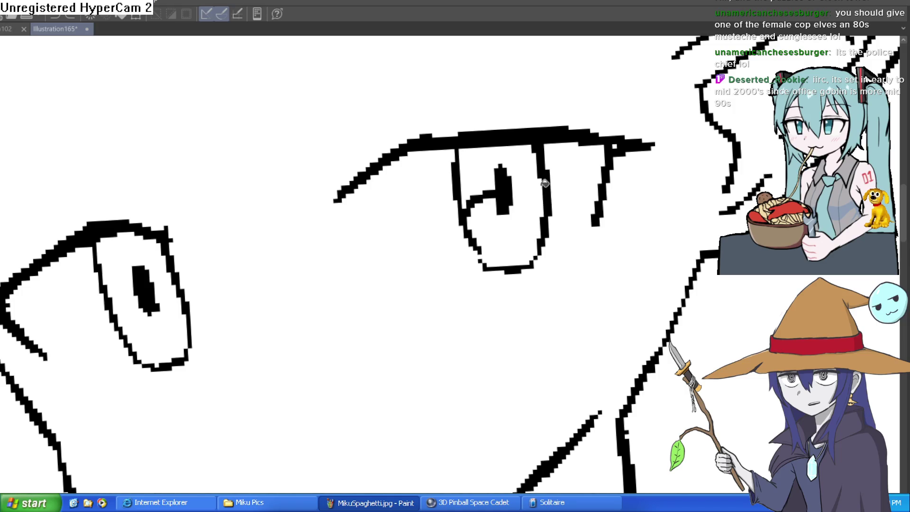
pyautogui.hotkey('ctrl', 'h')
# Redraw an outline curve near the right eye as a straighter stroke
pyautogui.scroll(-5, 747, 407)
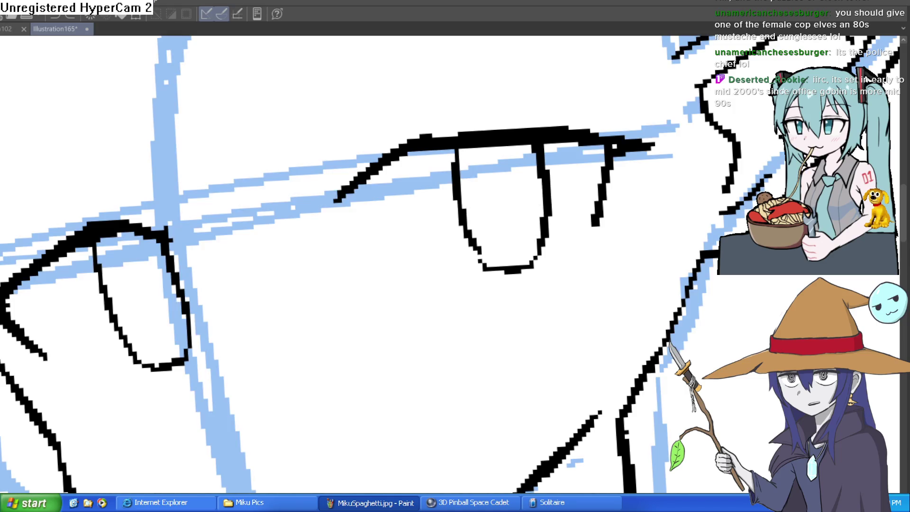
pyautogui.moveTo(747, 399); pyautogui.dragTo(684, 288)
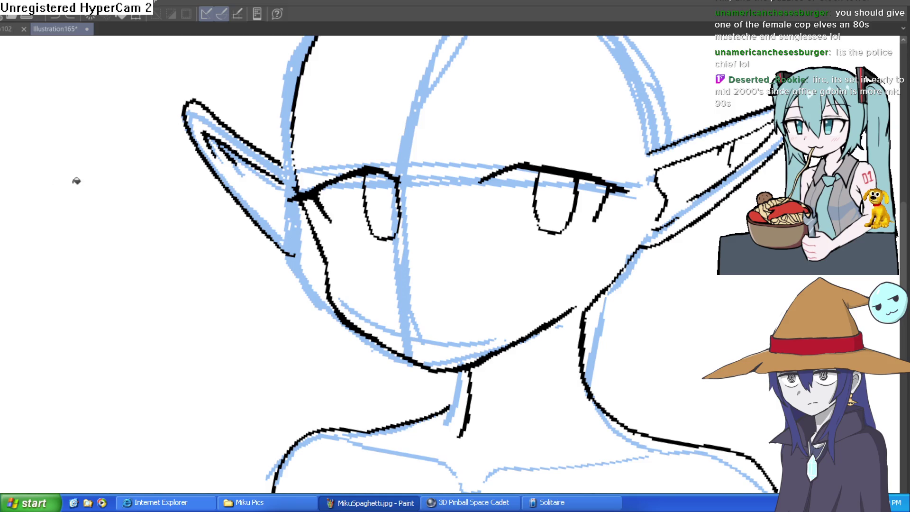
pyautogui.press('-')
pyautogui.press('-')
pyautogui.scroll(4, 545, 195)
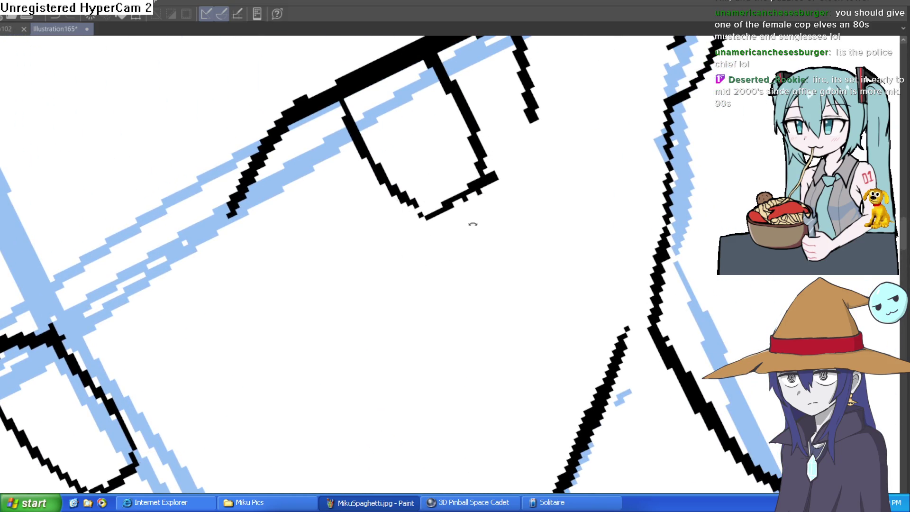
pyautogui.press('=')
pyautogui.press('=')
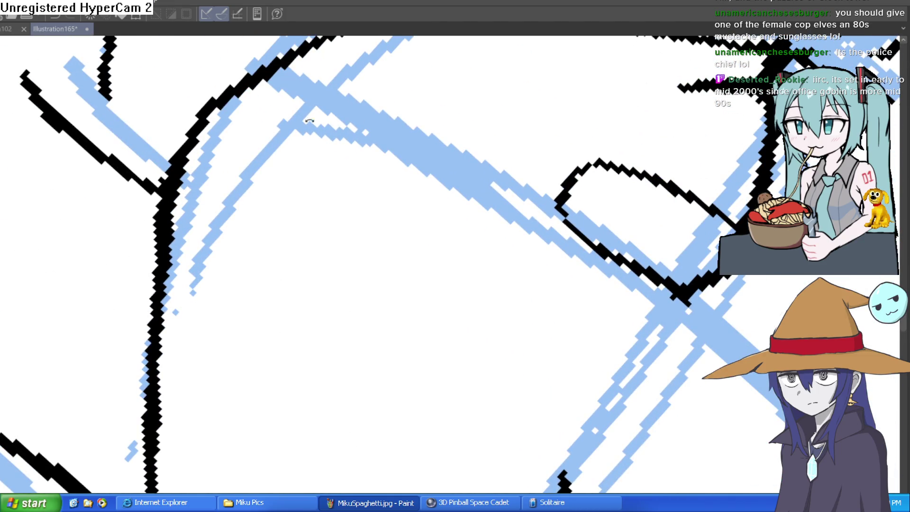
pyautogui.moveTo(561, 209); pyautogui.dragTo(614, 130)
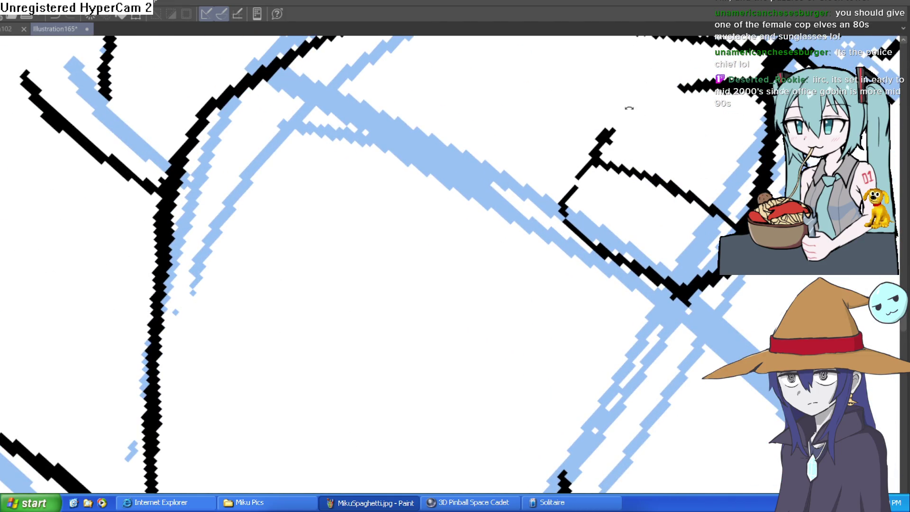
# Extend the ink line down the ear's edge with the canvas upright
pyautogui.scroll(-5, 631, 105)
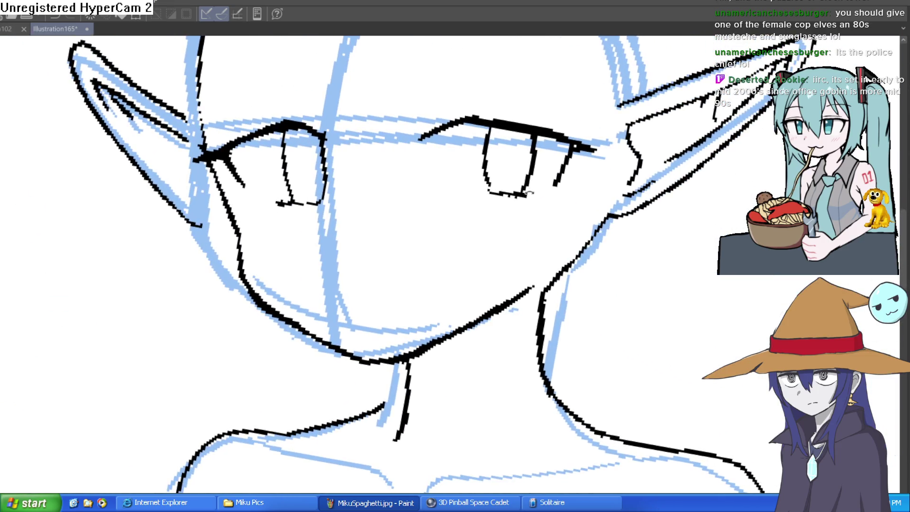
pyautogui.press('-')
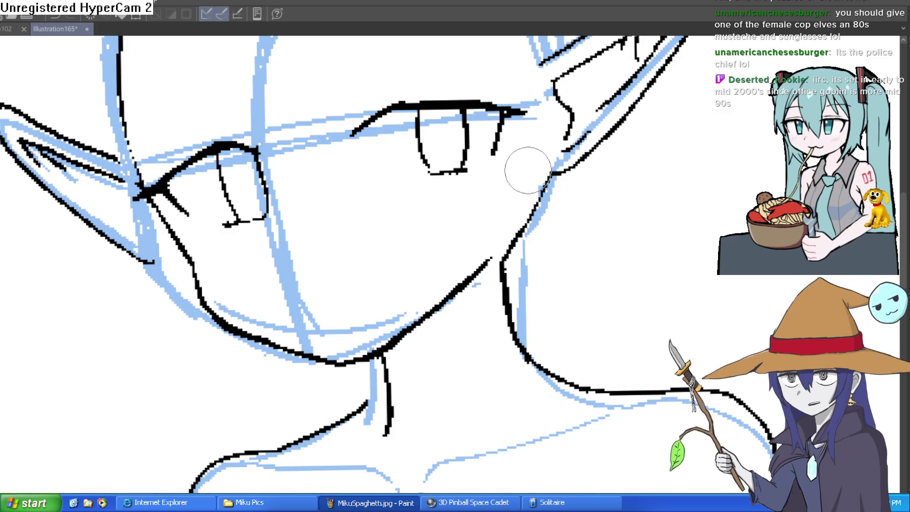
pyautogui.moveTo(605, 207)
pyautogui.mouseDown()
pyautogui.moveTo(602, 193)
pyautogui.moveTo(676, 183)
pyautogui.moveTo(706, 246)
pyautogui.mouseUp()
pyautogui.scroll(-3, 675, 286)
pyautogui.moveTo(674, 286); pyautogui.dragTo(703, 229)
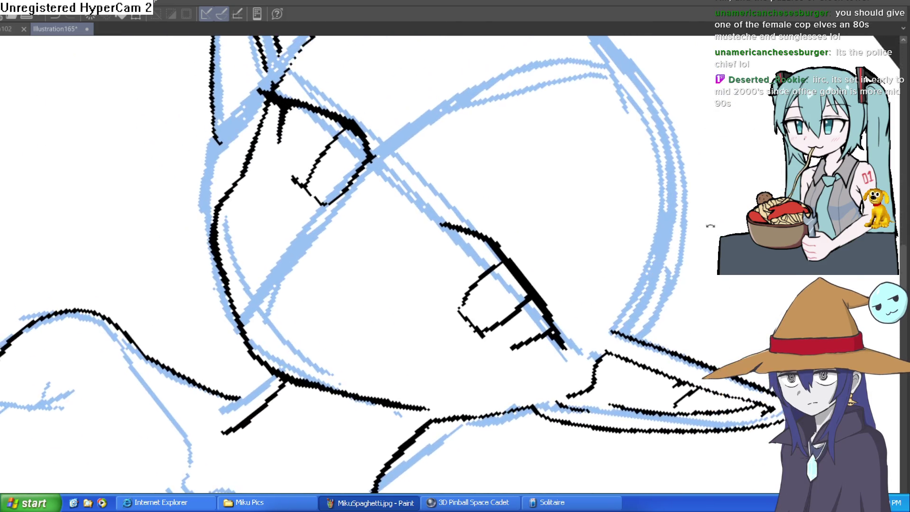
pyautogui.scroll(3, 536, 161)
pyautogui.moveTo(536, 161)
pyautogui.mouseDown()
pyautogui.moveTo(500, 236)
pyautogui.moveTo(470, 229)
pyautogui.mouseUp()
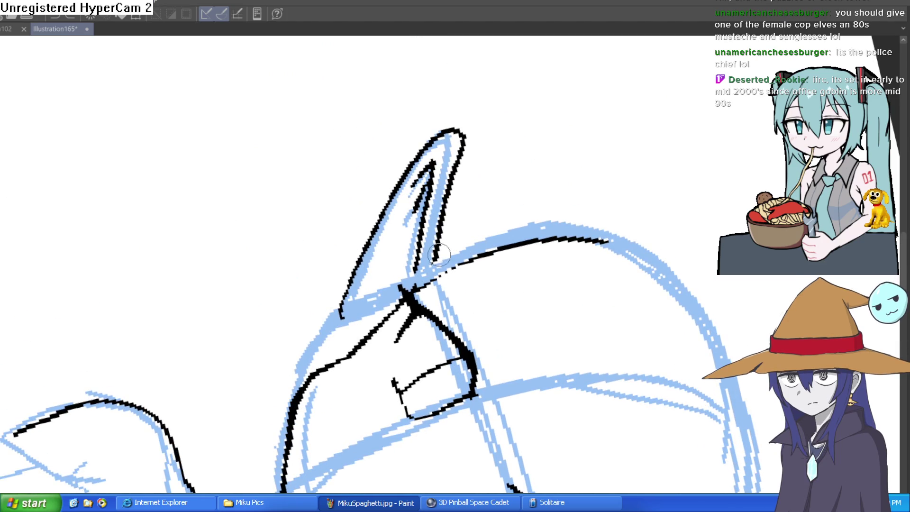
pyautogui.moveTo(345, 295); pyautogui.dragTo(339, 325)
# Ink lines above the upper eyelids and add dark lashes at the left eye's outer corner
pyautogui.moveTo(474, 256); pyautogui.dragTo(580, 291)
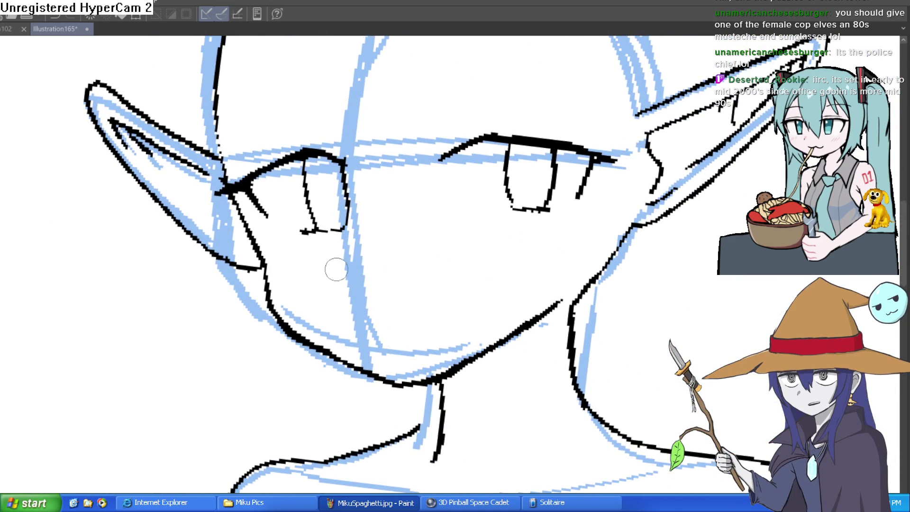
pyautogui.moveTo(489, 276); pyautogui.dragTo(398, 319)
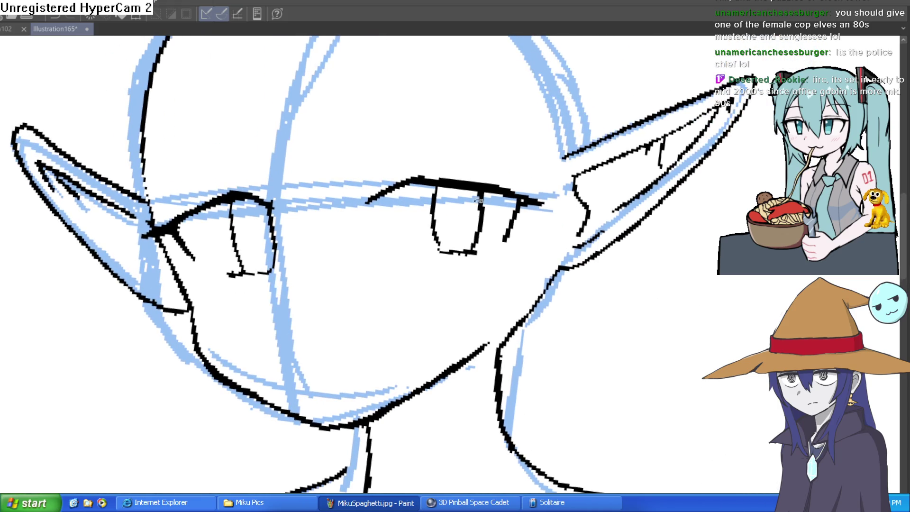
pyautogui.moveTo(473, 203); pyautogui.dragTo(410, 160)
pyautogui.moveTo(323, 232)
pyautogui.mouseDown()
pyautogui.moveTo(390, 174)
pyautogui.moveTo(606, 270)
pyautogui.moveTo(474, 284)
pyautogui.moveTo(379, 214)
pyautogui.moveTo(374, 198)
pyautogui.moveTo(502, 159)
pyautogui.mouseUp()
pyautogui.moveTo(400, 184)
pyautogui.mouseDown()
pyautogui.moveTo(512, 155)
pyautogui.moveTo(476, 177)
pyautogui.moveTo(481, 203)
pyautogui.moveTo(589, 229)
pyautogui.mouseUp()
pyautogui.moveTo(241, 164); pyautogui.dragTo(262, 214)
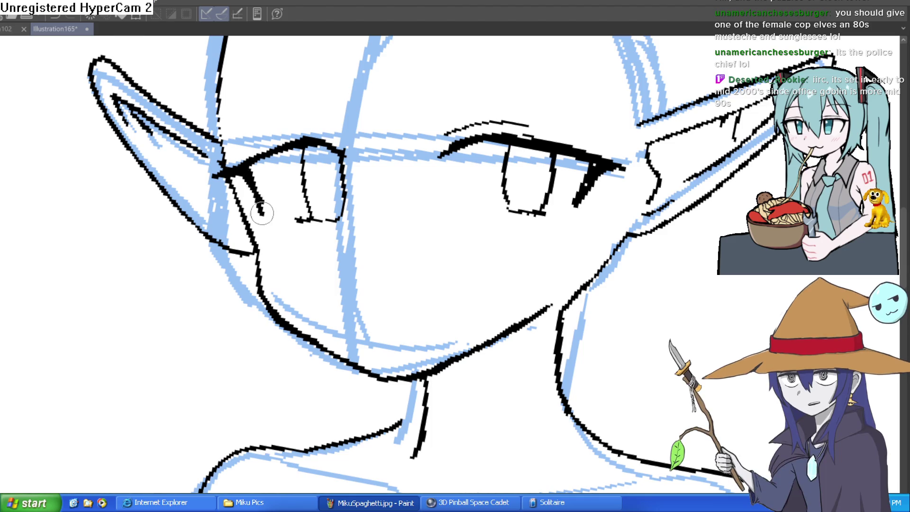
pyautogui.moveTo(242, 163); pyautogui.dragTo(263, 213)
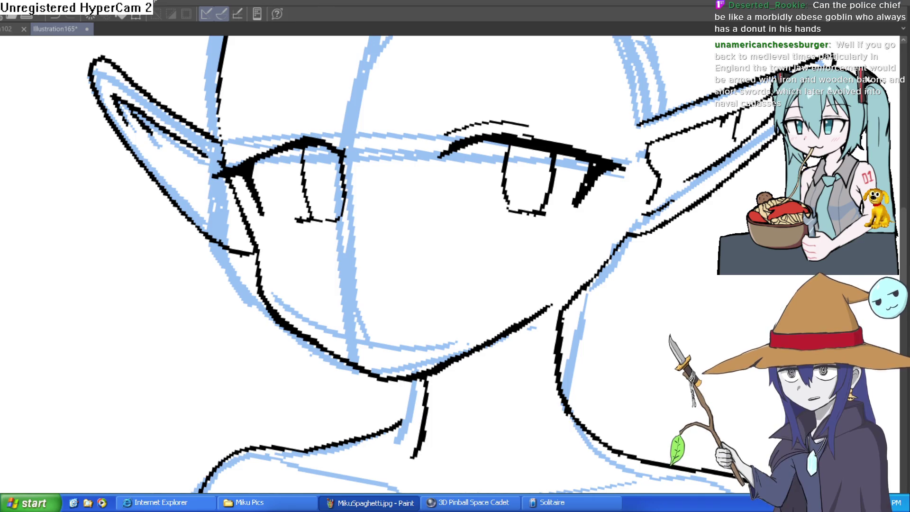
# Redraw the eye's side and bottom outline thicker and undo the thick neck stroke
pyautogui.moveTo(507, 143)
pyautogui.mouseDown()
pyautogui.moveTo(502, 211)
pyautogui.moveTo(544, 216)
pyautogui.moveTo(611, 102)
pyautogui.moveTo(581, 217)
pyautogui.moveTo(479, 133)
pyautogui.mouseUp()
pyautogui.scroll(-10, 546, 202)
pyautogui.scroll(5, 580, 217)
pyautogui.hotkey('ctrl', 'z')
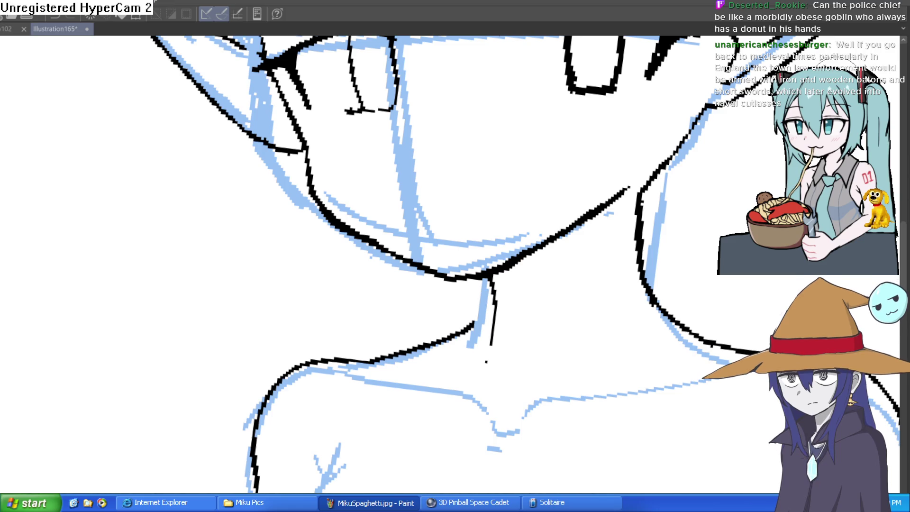
# Ink a long neck line toward the shoulder and the collarbone stroke
pyautogui.moveTo(624, 214); pyautogui.dragTo(559, 349)
pyautogui.hotkey('ctrl', 'z')
pyautogui.moveTo(625, 214); pyautogui.dragTo(569, 360)
pyautogui.scroll(-3, 718, 331)
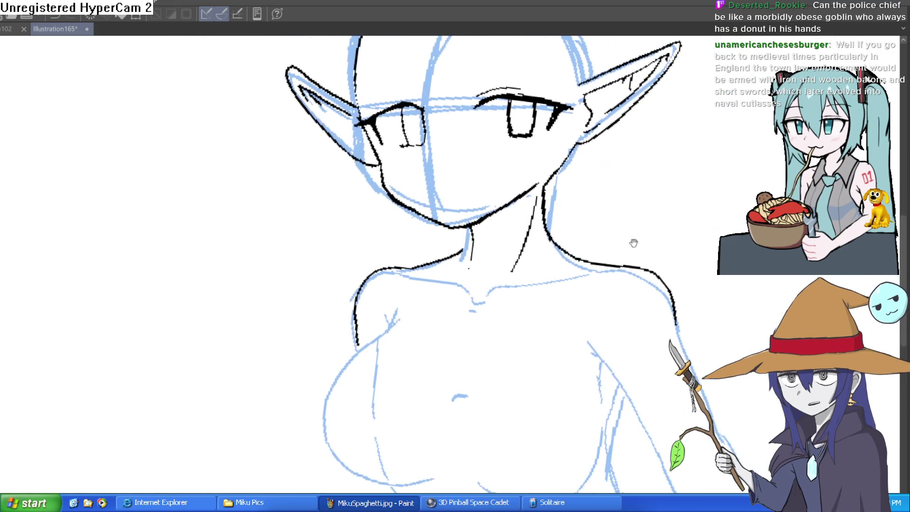
pyautogui.scroll(3, 626, 240)
pyautogui.moveTo(616, 232); pyautogui.dragTo(373, 286)
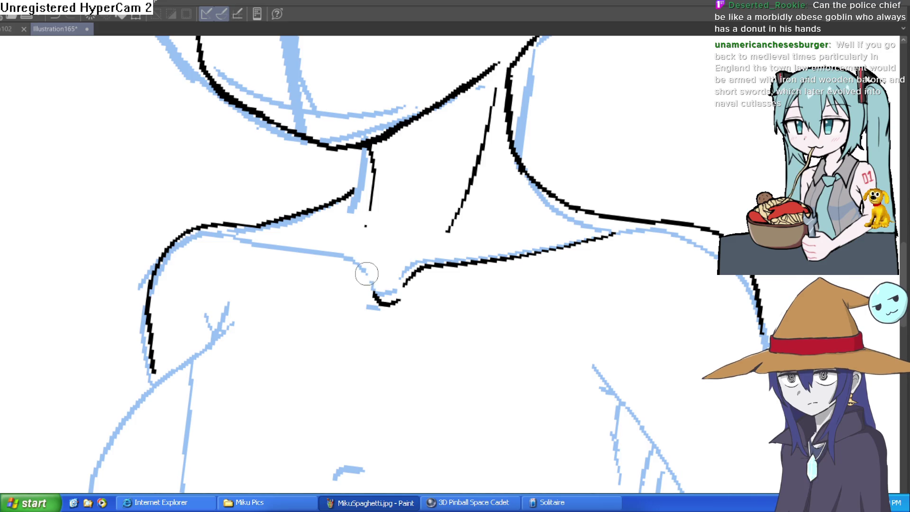
# Zoom in on the collarbones and redraw the collar line with a thinner stroke
pyautogui.scroll(-2, 369, 235)
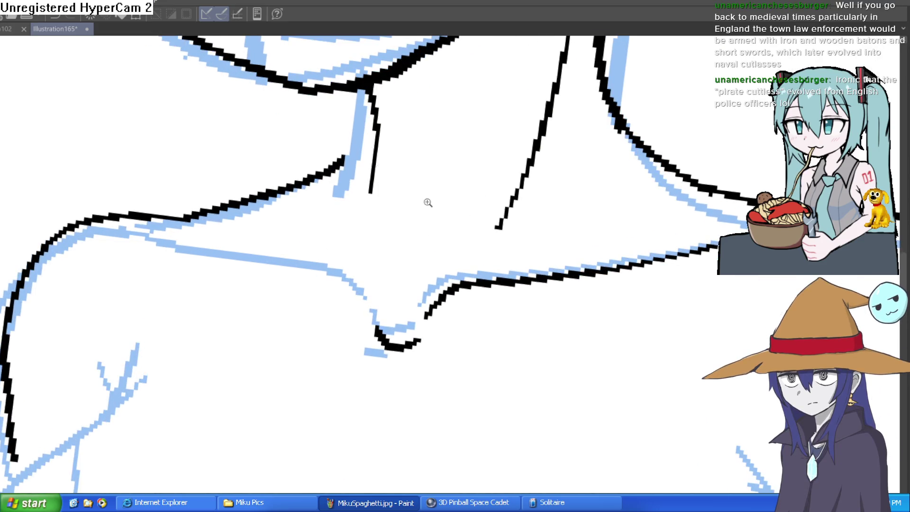
pyautogui.scroll(-2, 426, 197)
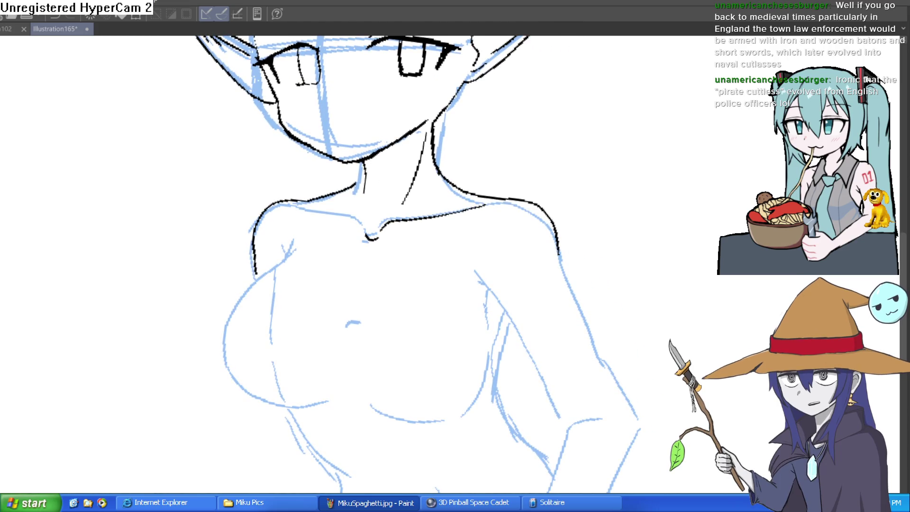
pyautogui.click(341, 189)
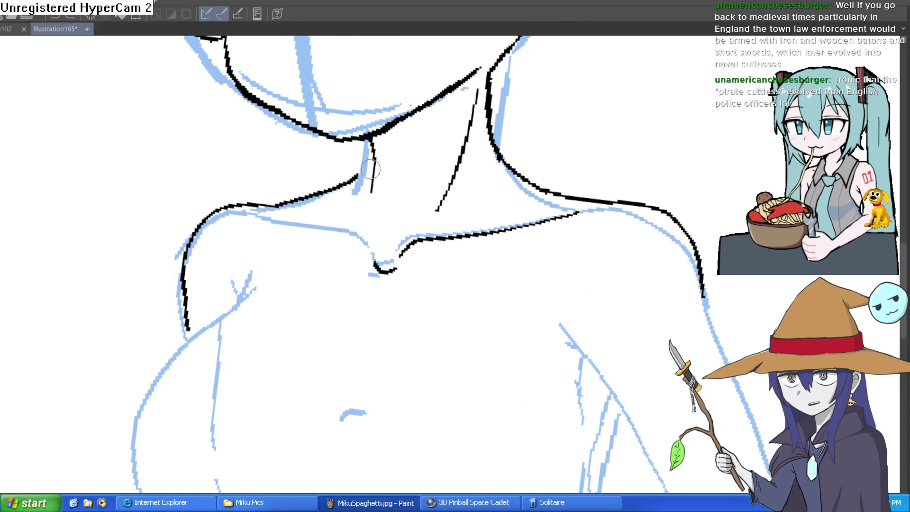
pyautogui.scroll(3, 374, 161)
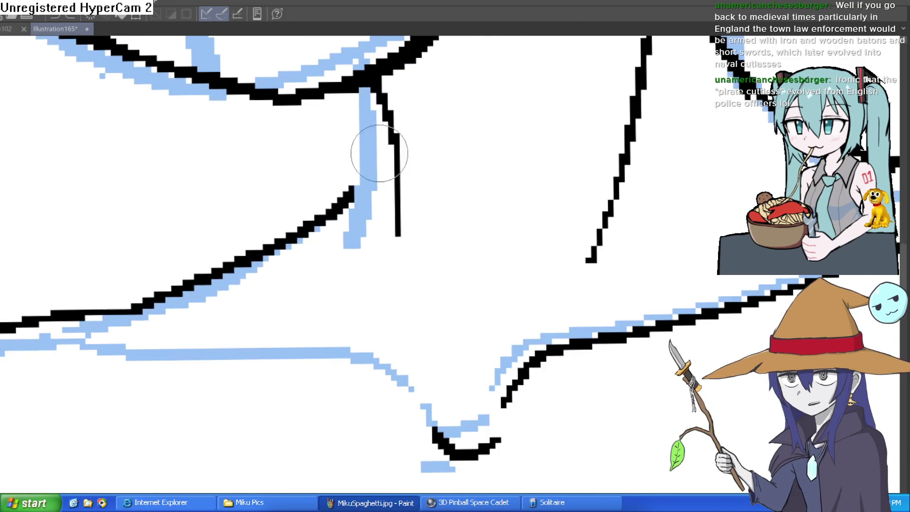
pyautogui.moveTo(396, 152); pyautogui.dragTo(325, 203)
pyautogui.moveTo(365, 142); pyautogui.dragTo(249, 245)
pyautogui.scroll(-4, 248, 244)
pyautogui.scroll(-5, 588, 186)
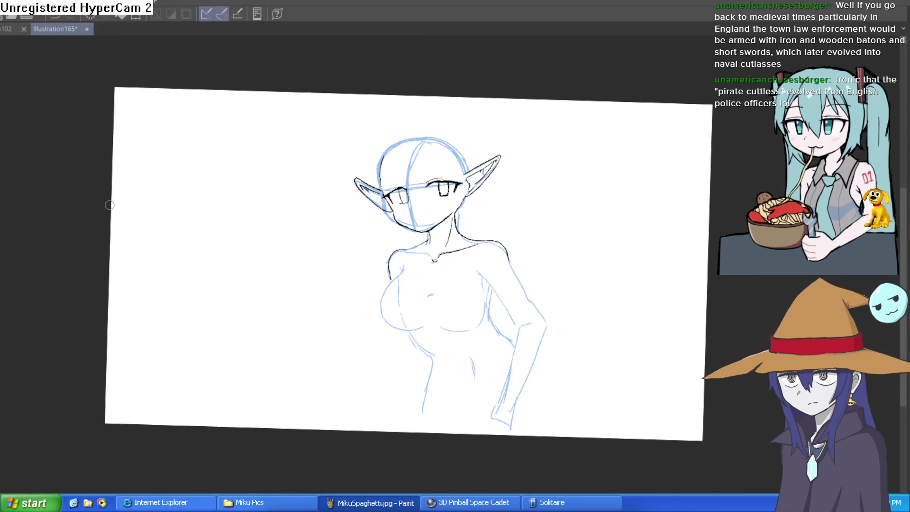
# Zoom in and ink the chest outline down from the armpit
pyautogui.moveTo(377, 167); pyautogui.dragTo(413, 176)
pyautogui.click(358, 241)
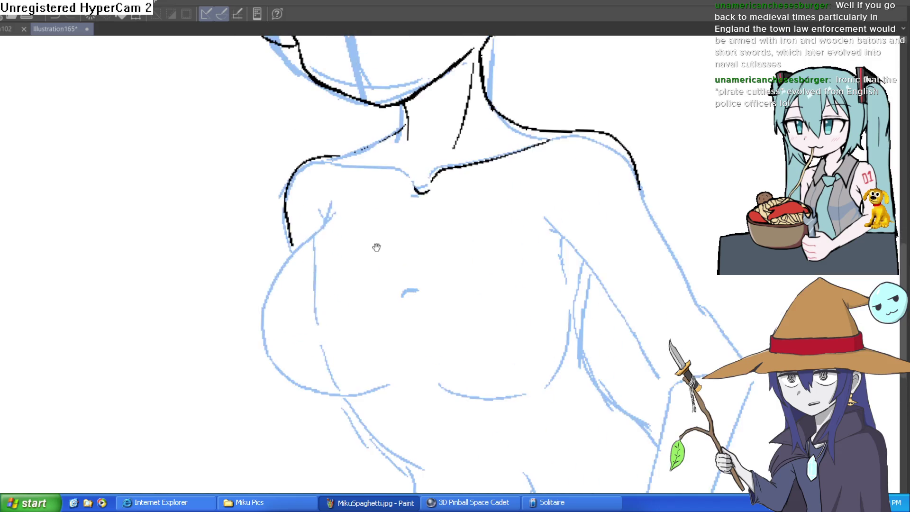
pyautogui.moveTo(333, 194)
pyautogui.mouseDown()
pyautogui.moveTo(285, 266)
pyautogui.moveTo(291, 344)
pyautogui.moveTo(397, 361)
pyautogui.mouseUp()
pyautogui.moveTo(504, 302)
pyautogui.mouseDown()
pyautogui.moveTo(496, 293)
pyautogui.moveTo(479, 416)
pyautogui.mouseUp()
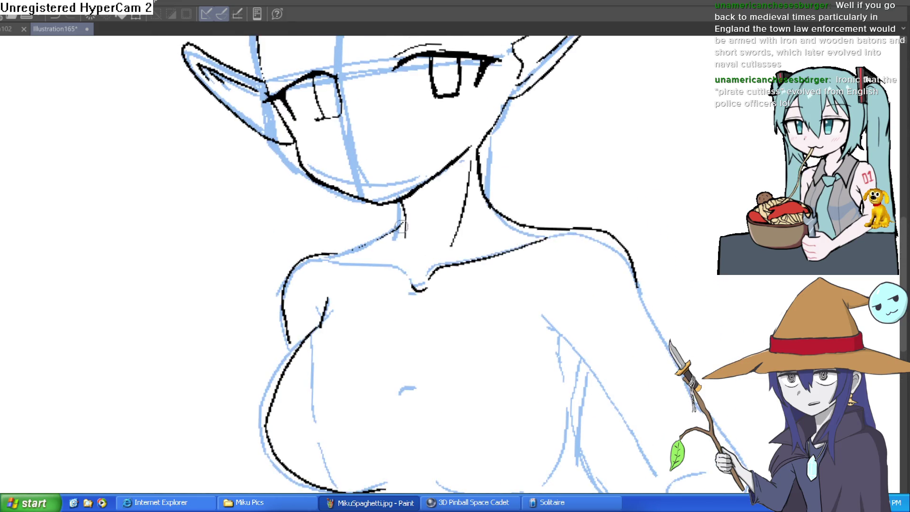
pyautogui.scroll(4, 436, 199)
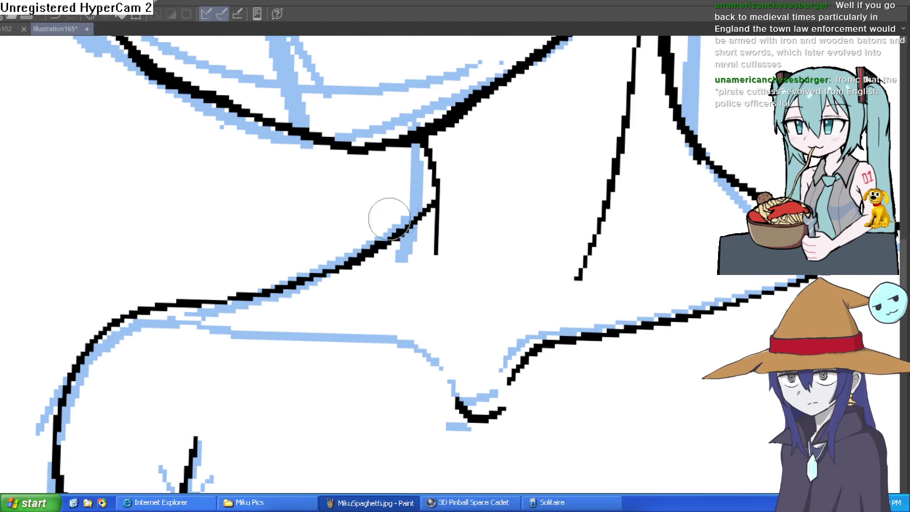
pyautogui.scroll(-5, 372, 219)
# Add a small ink mark and two short mouth strokes below the eyes
pyautogui.moveTo(654, 197)
pyautogui.mouseDown()
pyautogui.moveTo(616, 189)
pyautogui.moveTo(581, 254)
pyautogui.mouseUp()
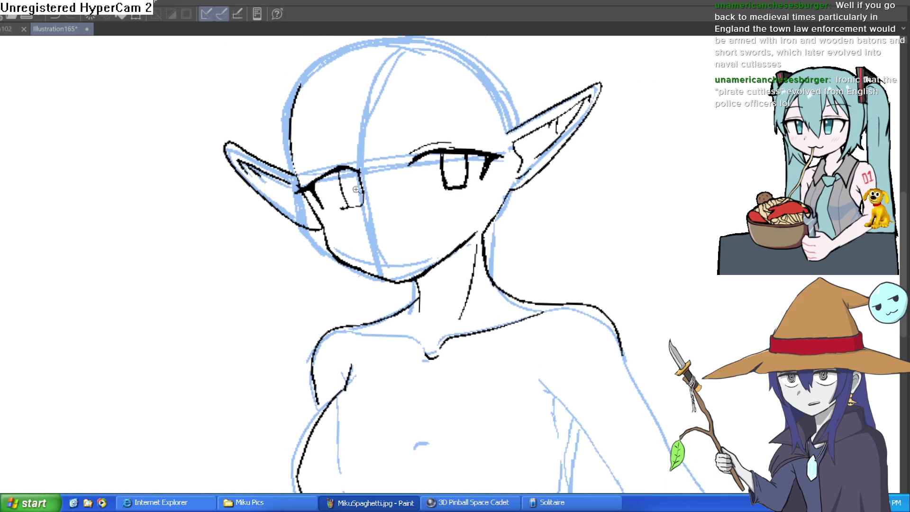
pyautogui.scroll(5, 426, 156)
pyautogui.scroll(-2, 703, 223)
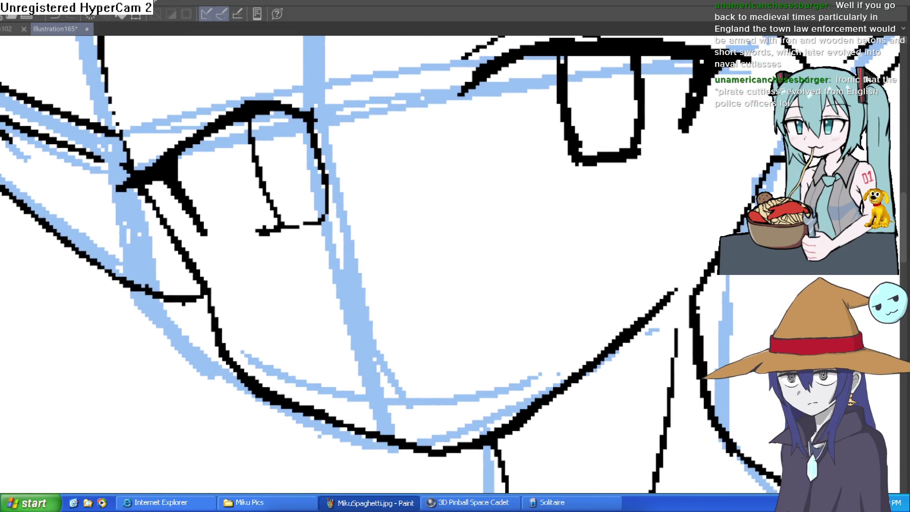
pyautogui.scroll(-3, 703, 224)
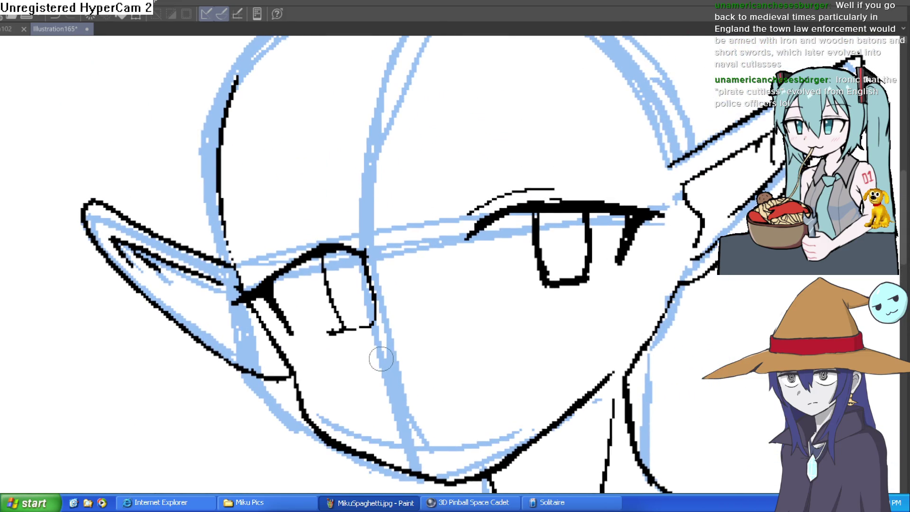
pyautogui.moveTo(378, 364); pyautogui.dragTo(385, 368)
pyautogui.moveTo(527, 371); pyautogui.dragTo(478, 326)
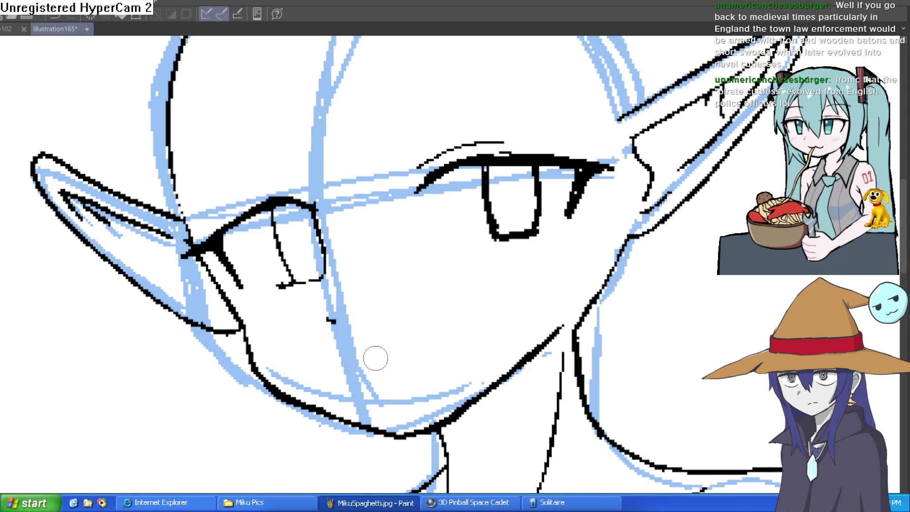
pyautogui.moveTo(370, 370); pyautogui.dragTo(475, 338)
pyautogui.moveTo(575, 315)
pyautogui.mouseDown()
pyautogui.moveTo(585, 292)
pyautogui.moveTo(563, 364)
pyautogui.mouseUp()
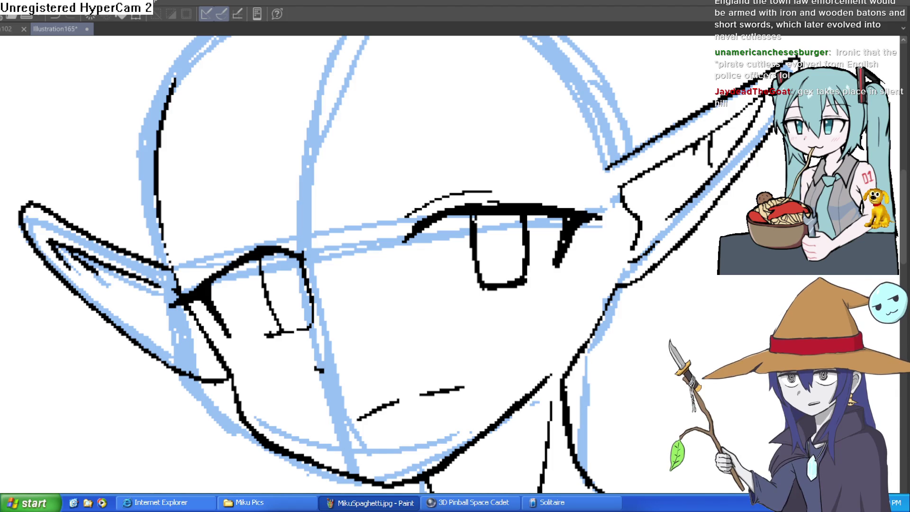
# Draw a thick black stroke down the neck from the chin junction
pyautogui.scroll(-5, 524, 284)
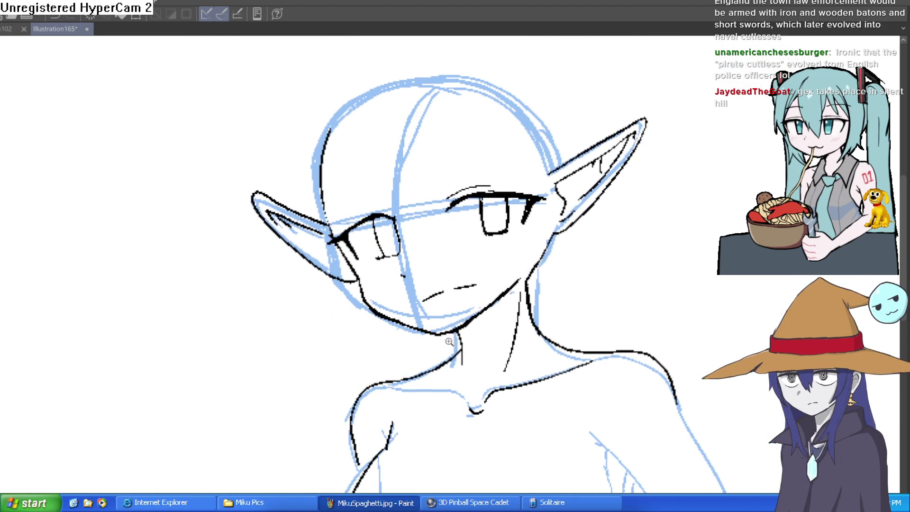
pyautogui.scroll(5, 448, 341)
pyautogui.moveTo(480, 296); pyautogui.dragTo(497, 420)
pyautogui.moveTo(565, 319)
pyautogui.mouseDown()
pyautogui.moveTo(553, 370)
pyautogui.moveTo(545, 341)
pyautogui.moveTo(532, 345)
pyautogui.moveTo(473, 319)
pyautogui.mouseUp()
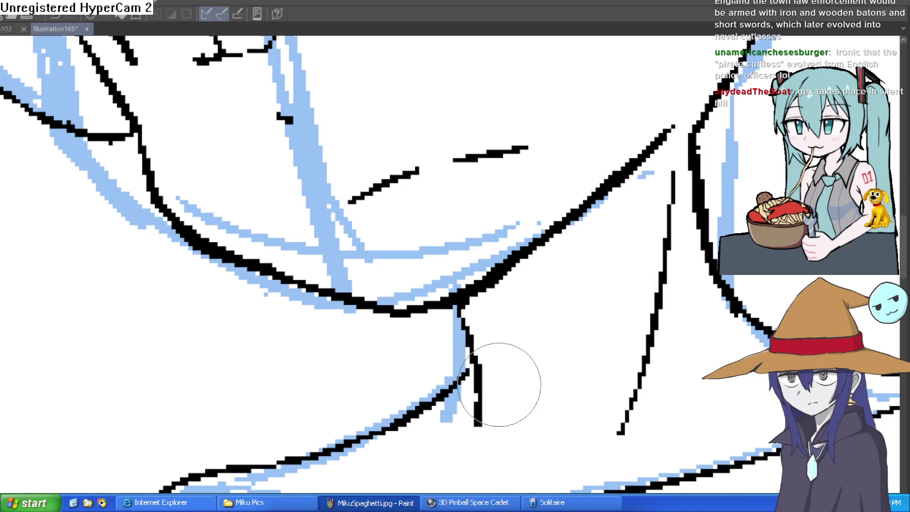
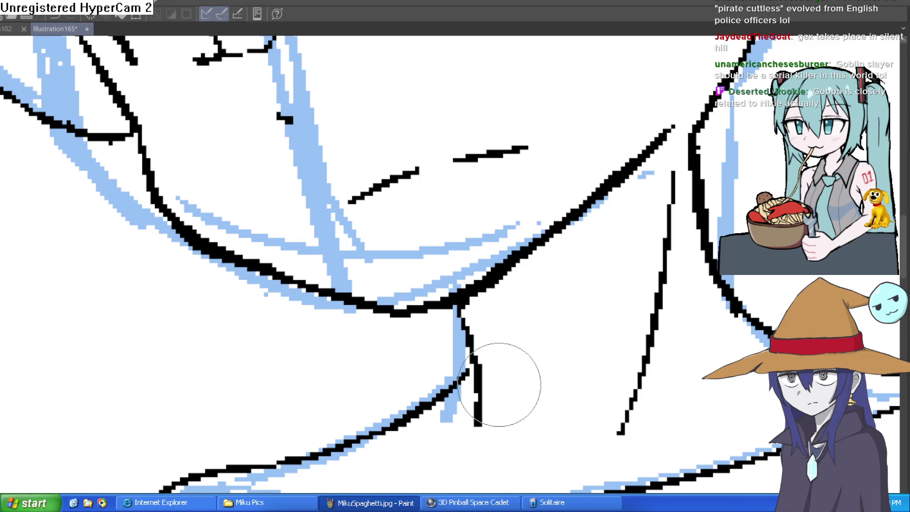
# Replace the short stroke beside the eye with a longer line along the eye's edge
pyautogui.scroll(-5, 694, 249)
pyautogui.moveTo(694, 248); pyautogui.dragTo(577, 213)
pyautogui.moveTo(324, 111); pyautogui.dragTo(545, 284)
pyautogui.scroll(6, 548, 291)
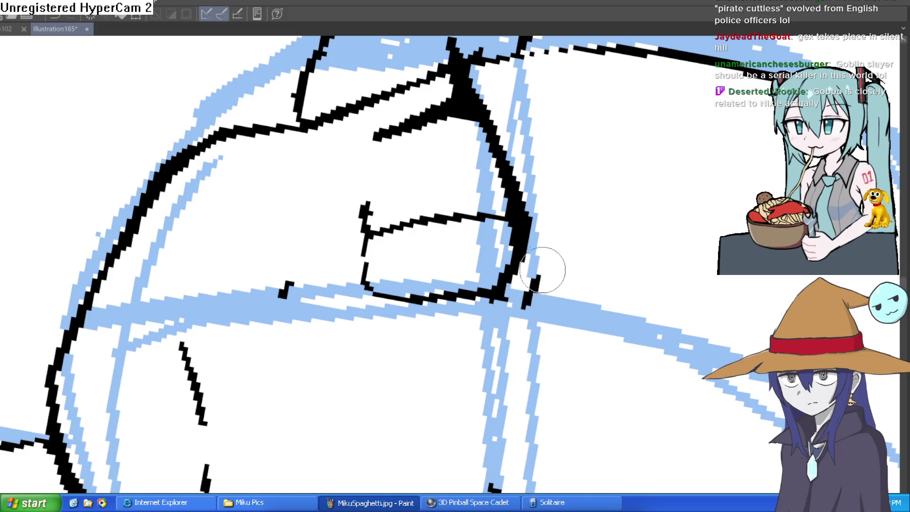
pyautogui.hotkey('ctrl', 'z')
pyautogui.moveTo(533, 300)
pyautogui.mouseDown()
pyautogui.moveTo(557, 222)
pyautogui.moveTo(544, 126)
pyautogui.moveTo(616, 149)
pyautogui.moveTo(474, 204)
pyautogui.mouseUp()
# Ink the other eye's upper lid, then undo the too-thick stroke
pyautogui.scroll(2, 621, 151)
pyautogui.moveTo(460, 237)
pyautogui.mouseDown()
pyautogui.moveTo(471, 183)
pyautogui.moveTo(573, 121)
pyautogui.moveTo(635, 122)
pyautogui.moveTo(511, 163)
pyautogui.mouseUp()
pyautogui.hotkey('ctrl', 'z')
pyautogui.hotkey('ctrl', 'z')
pyautogui.hotkey('ctrl', 'z')
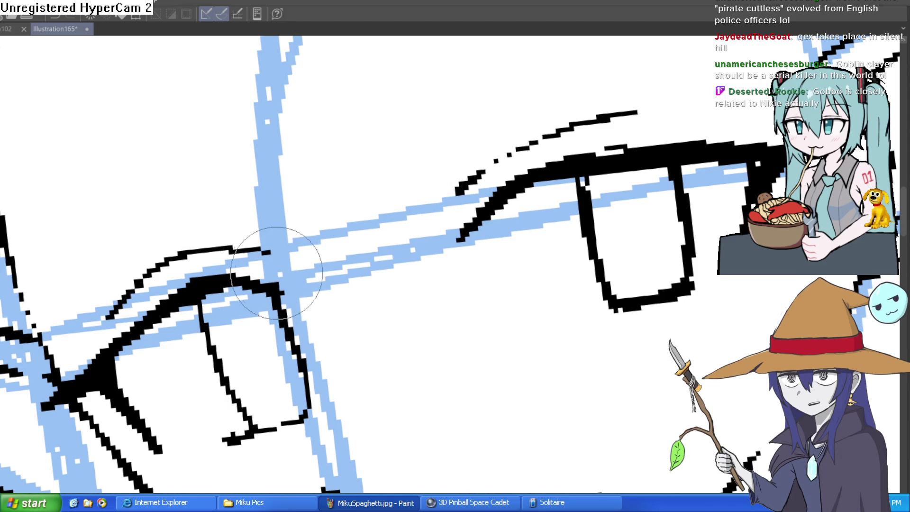
pyautogui.scroll(-5, 366, 285)
pyautogui.moveTo(630, 253); pyautogui.dragTo(438, 180)
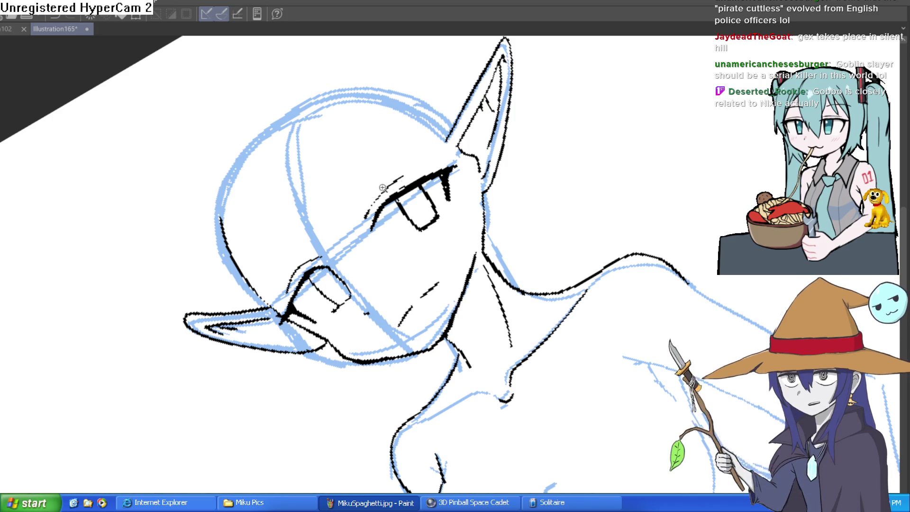
pyautogui.scroll(5, 386, 185)
# Draw a thin eyelid line above the eye and erase its lower end with the eraser
pyautogui.moveTo(332, 301)
pyautogui.mouseDown()
pyautogui.moveTo(356, 219)
pyautogui.moveTo(467, 142)
pyautogui.mouseUp()
pyautogui.press('e')
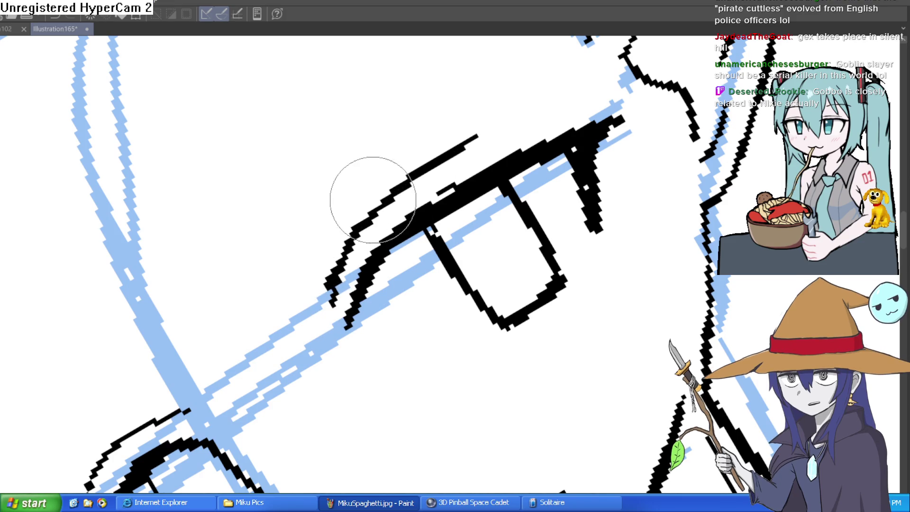
pyautogui.moveTo(314, 254); pyautogui.dragTo(319, 300)
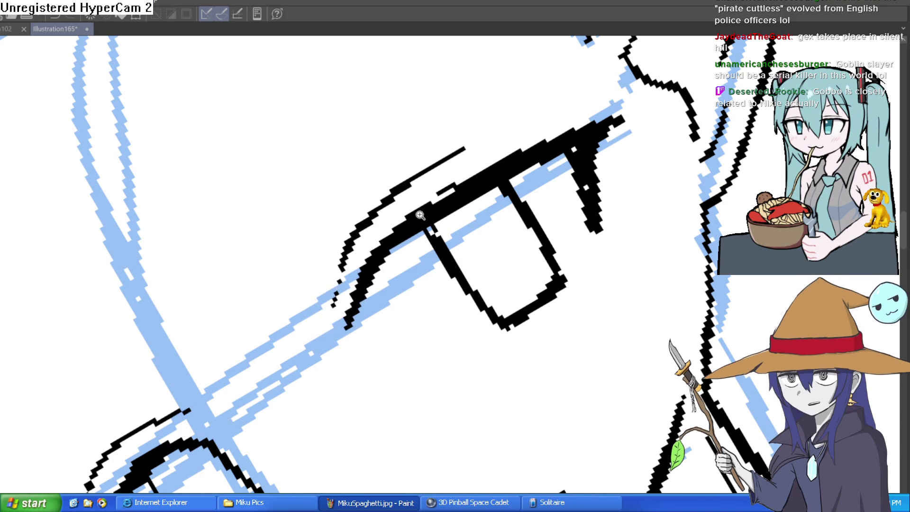
pyautogui.scroll(-3, 419, 212)
pyautogui.moveTo(509, 220)
pyautogui.mouseDown()
pyautogui.moveTo(594, 208)
pyautogui.moveTo(590, 161)
pyautogui.moveTo(607, 168)
pyautogui.moveTo(601, 176)
pyautogui.moveTo(603, 152)
pyautogui.moveTo(450, 246)
pyautogui.moveTo(361, 322)
pyautogui.mouseUp()
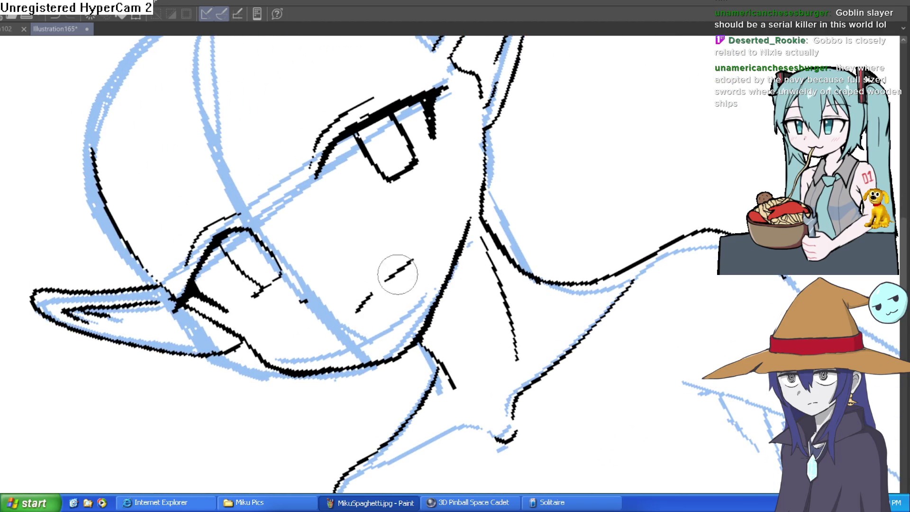
pyautogui.moveTo(417, 258)
pyautogui.mouseDown()
pyautogui.moveTo(604, 279)
pyautogui.moveTo(630, 319)
pyautogui.moveTo(595, 192)
pyautogui.mouseUp()
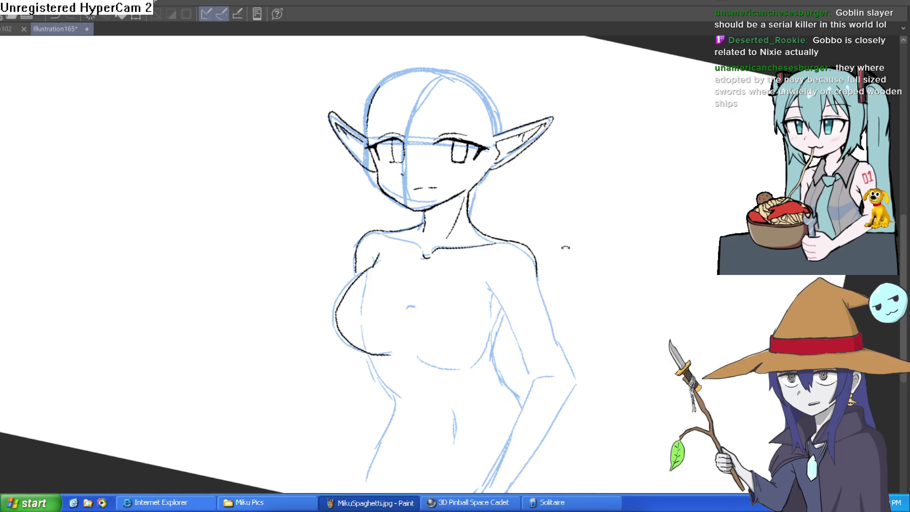
pyautogui.moveTo(564, 246); pyautogui.dragTo(583, 220)
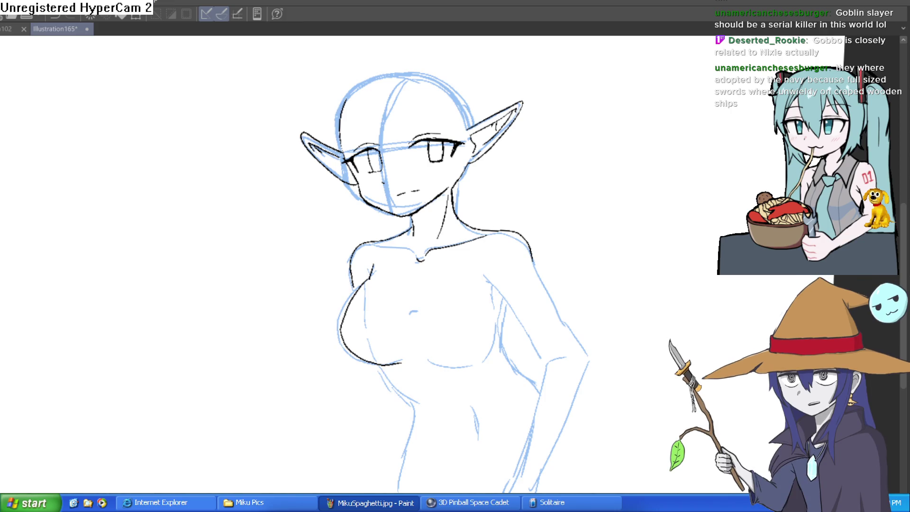
# Ink over the torso sketch line and trace the arm's sketch line downward in black
pyautogui.scroll(5, 474, 211)
pyautogui.moveTo(374, 232); pyautogui.dragTo(385, 406)
pyautogui.scroll(-3, 596, 279)
pyautogui.moveTo(563, 195); pyautogui.dragTo(545, 327)
pyautogui.moveTo(497, 251); pyautogui.dragTo(493, 341)
pyautogui.moveTo(532, 242)
pyautogui.mouseDown()
pyautogui.moveTo(481, 218)
pyautogui.moveTo(449, 283)
pyautogui.moveTo(428, 300)
pyautogui.mouseUp()
pyautogui.moveTo(564, 235)
pyautogui.mouseDown()
pyautogui.moveTo(569, 213)
pyautogui.moveTo(365, 219)
pyautogui.mouseUp()
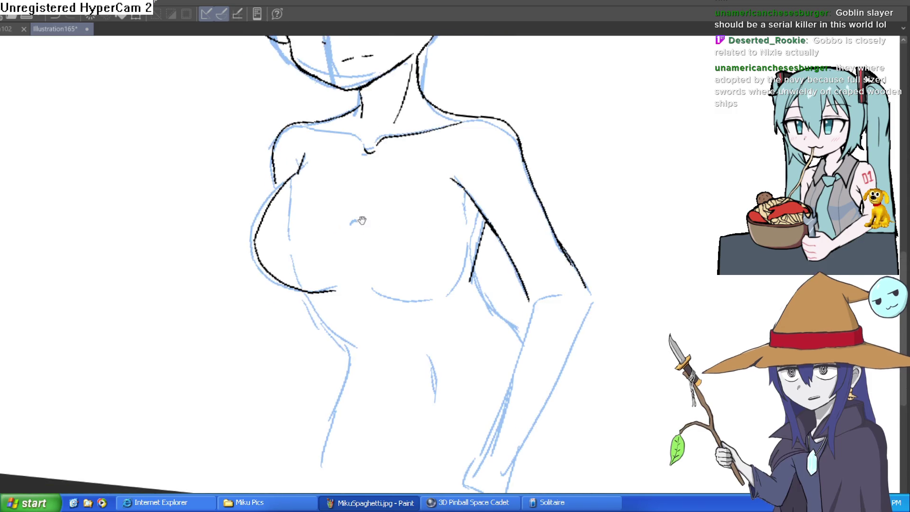
pyautogui.scroll(3, 310, 192)
pyautogui.moveTo(310, 192); pyautogui.dragTo(302, 203)
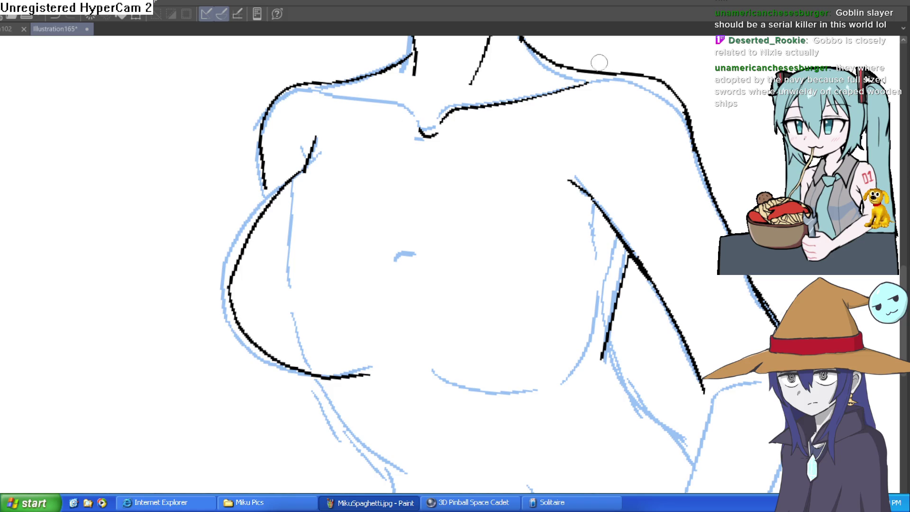
pyautogui.moveTo(584, 115); pyautogui.dragTo(554, 211)
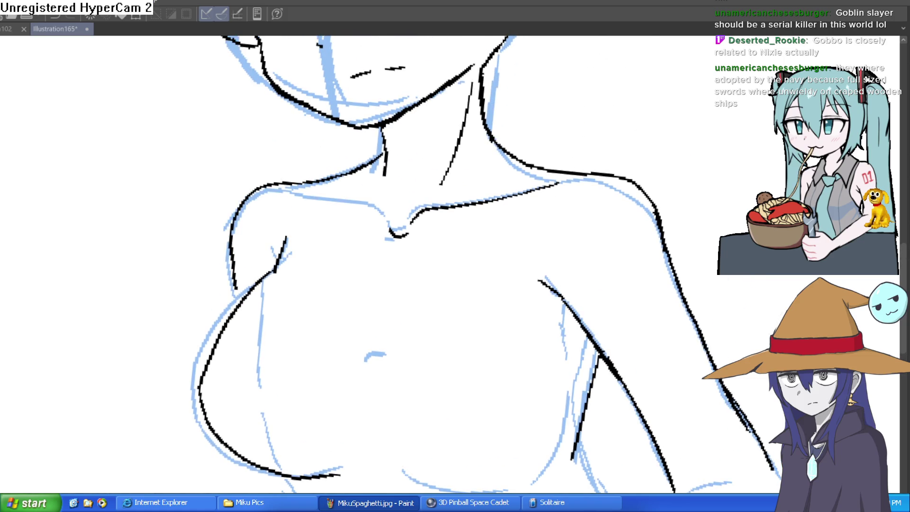
pyautogui.scroll(-2, 712, 211)
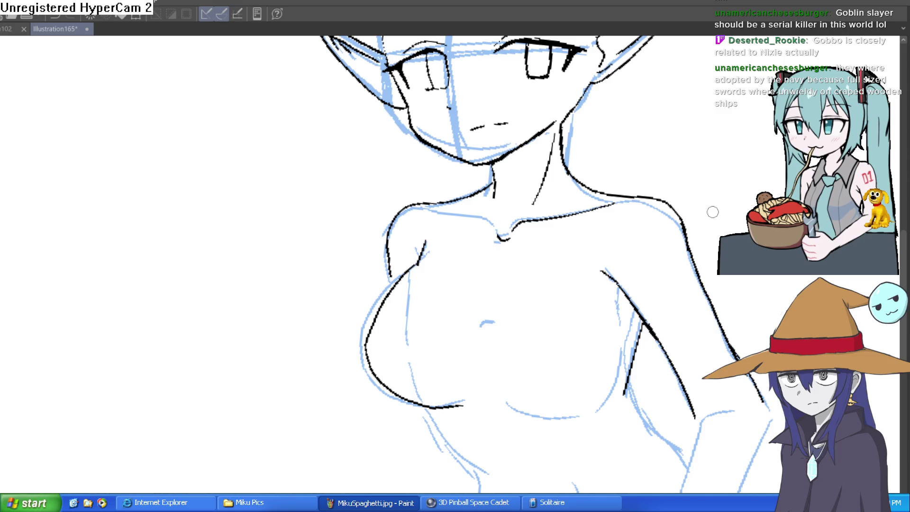
pyautogui.scroll(-3, 654, 309)
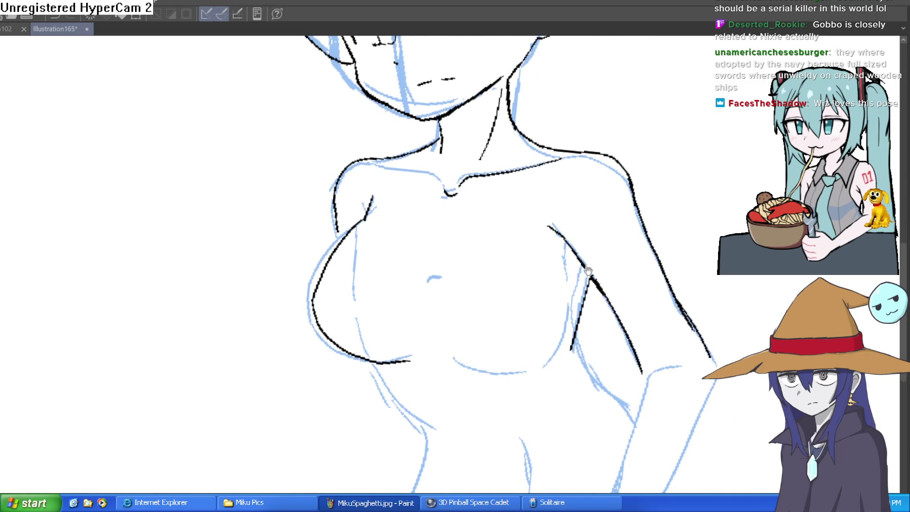
pyautogui.moveTo(622, 280); pyautogui.dragTo(602, 263)
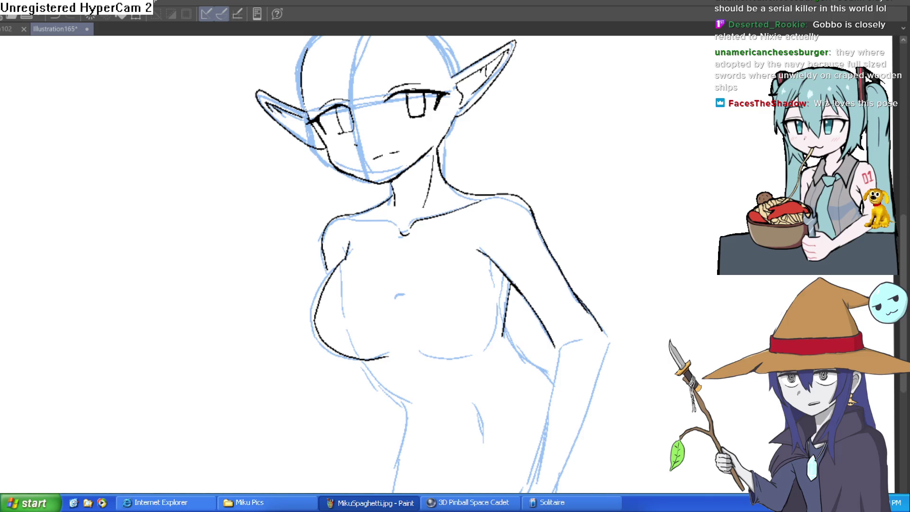
# Trace the head outline by the left ear, undo the thick stroke, and straighten the view
pyautogui.moveTo(663, 301)
pyautogui.mouseDown()
pyautogui.moveTo(639, 227)
pyautogui.moveTo(630, 270)
pyautogui.moveTo(652, 240)
pyautogui.moveTo(646, 248)
pyautogui.mouseUp()
pyautogui.click(319, 118)
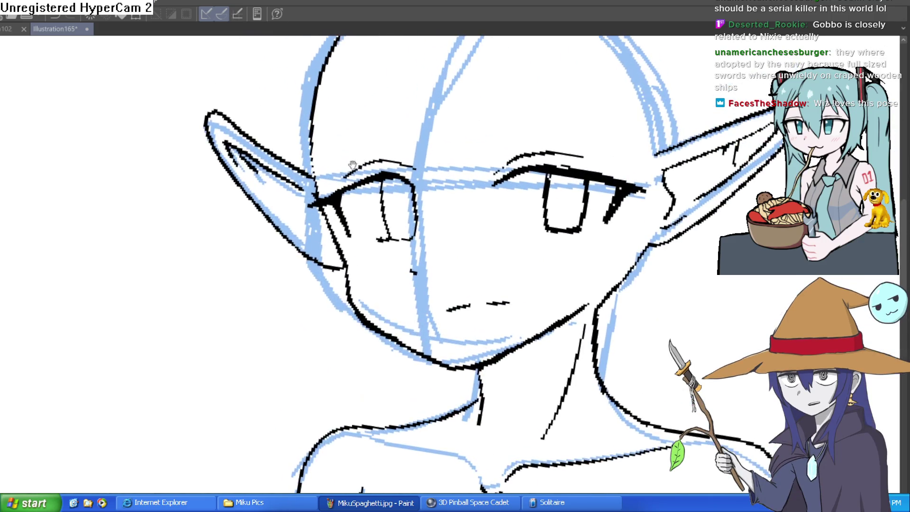
pyautogui.moveTo(325, 136)
pyautogui.mouseDown()
pyautogui.moveTo(340, 205)
pyautogui.moveTo(356, 100)
pyautogui.moveTo(328, 199)
pyautogui.mouseUp()
pyautogui.hotkey('ctrl', 'z')
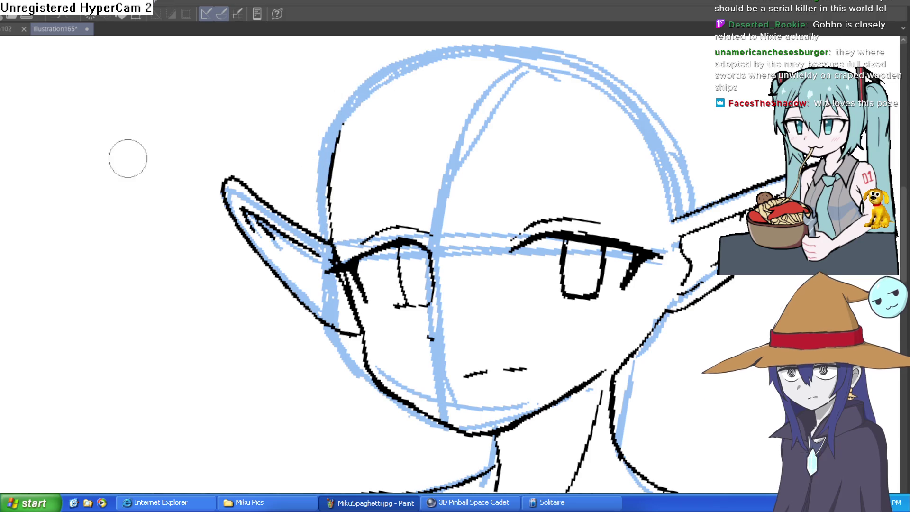
pyautogui.moveTo(545, 183)
pyautogui.mouseDown()
pyautogui.moveTo(526, 173)
pyautogui.moveTo(514, 132)
pyautogui.mouseUp()
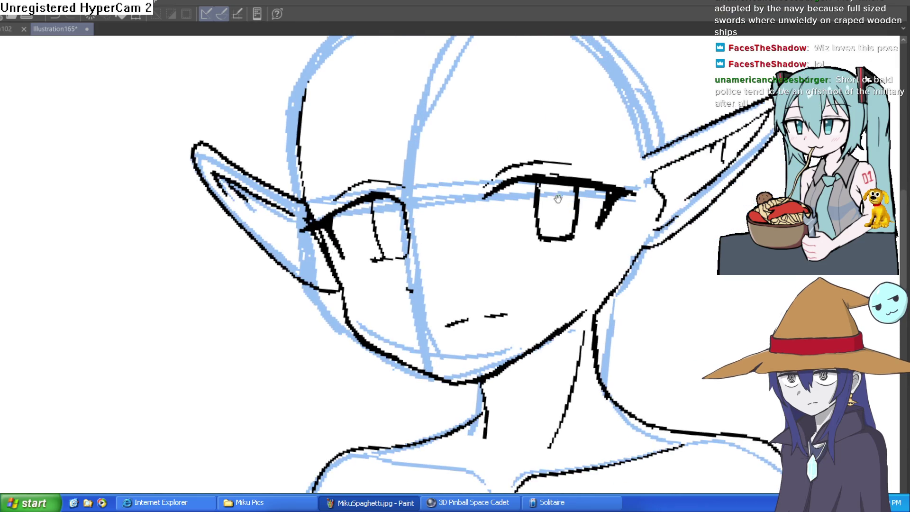
pyautogui.moveTo(675, 196); pyautogui.dragTo(591, 450)
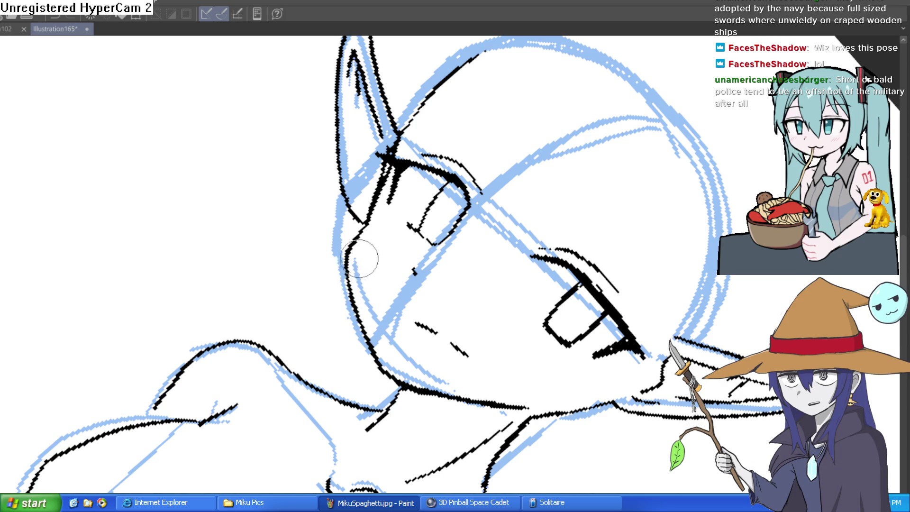
pyautogui.hotkey('ctrl', '@')
pyautogui.moveTo(568, 228); pyautogui.dragTo(563, 174)
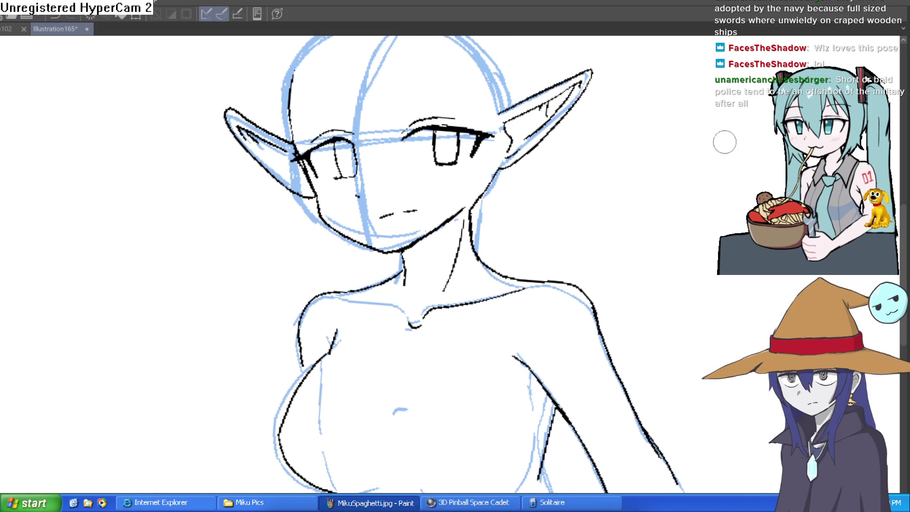
# Ink the left body contour over the sketch in two continuous strokes
pyautogui.scroll(-2, 593, 217)
pyautogui.moveTo(629, 239)
pyautogui.mouseDown()
pyautogui.moveTo(630, 148)
pyautogui.moveTo(557, 290)
pyautogui.mouseUp()
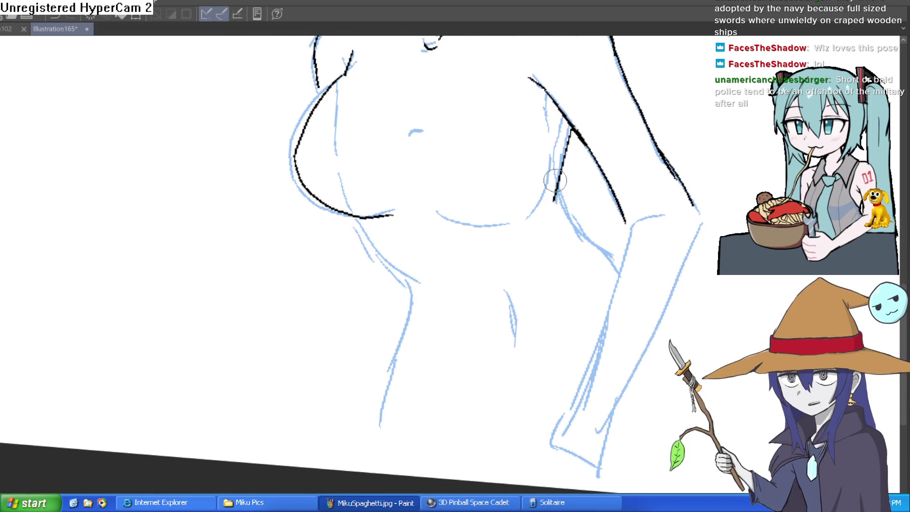
pyautogui.moveTo(698, 187)
pyautogui.mouseDown()
pyautogui.moveTo(568, 203)
pyautogui.moveTo(616, 322)
pyautogui.mouseUp()
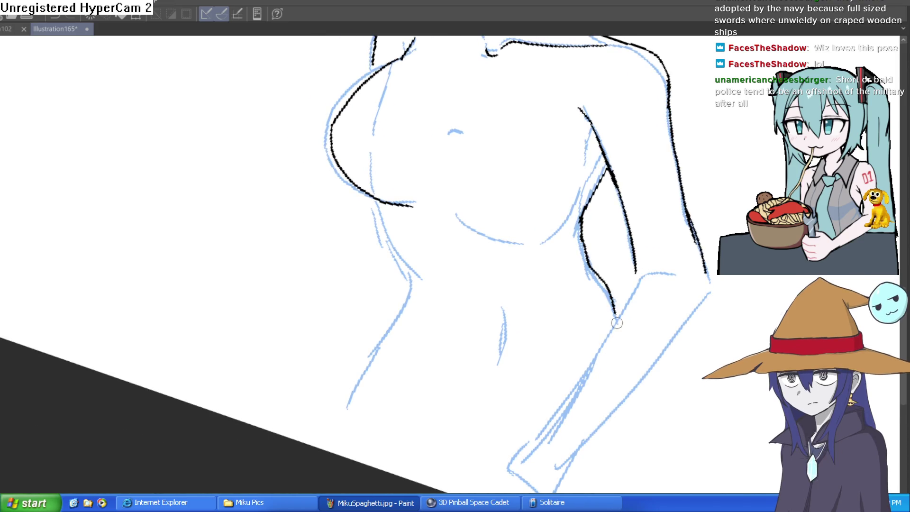
pyautogui.moveTo(380, 202)
pyautogui.mouseDown()
pyautogui.moveTo(412, 289)
pyautogui.moveTo(351, 403)
pyautogui.mouseUp()
pyautogui.moveTo(577, 242)
pyautogui.mouseDown()
pyautogui.moveTo(543, 209)
pyautogui.moveTo(609, 244)
pyautogui.mouseUp()
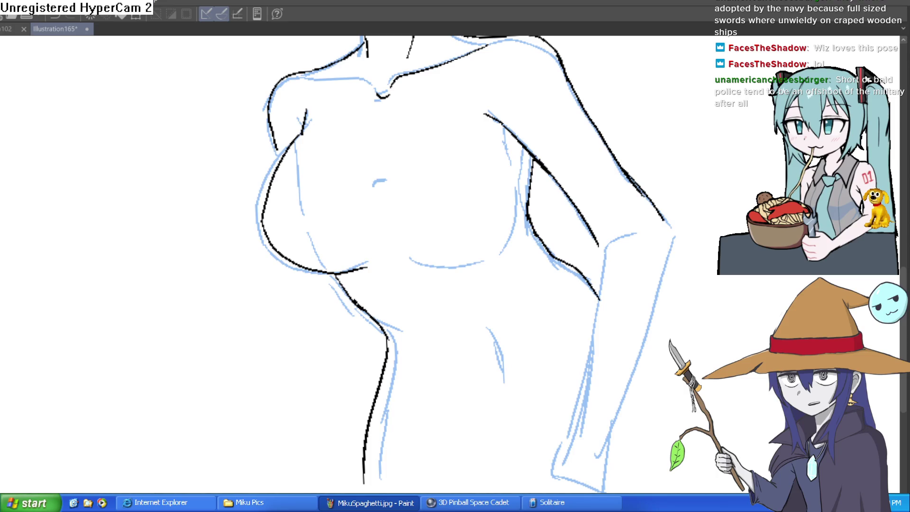
pyautogui.moveTo(725, 353)
pyautogui.mouseDown()
pyautogui.moveTo(680, 325)
pyautogui.moveTo(649, 325)
pyautogui.mouseUp()
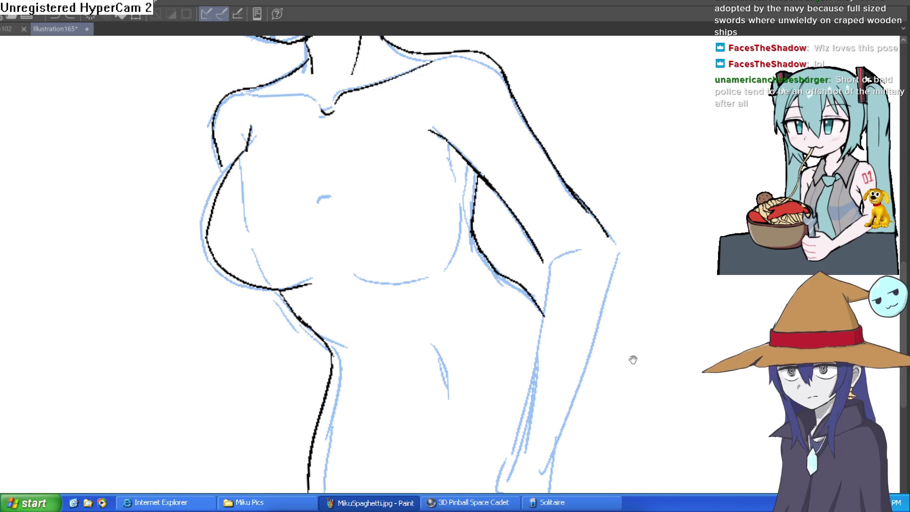
# Ink the long line down the right arm, redraw it after an undo, and add the forearm's outer stroke
pyautogui.moveTo(585, 238)
pyautogui.mouseDown()
pyautogui.moveTo(604, 286)
pyautogui.moveTo(554, 436)
pyautogui.mouseUp()
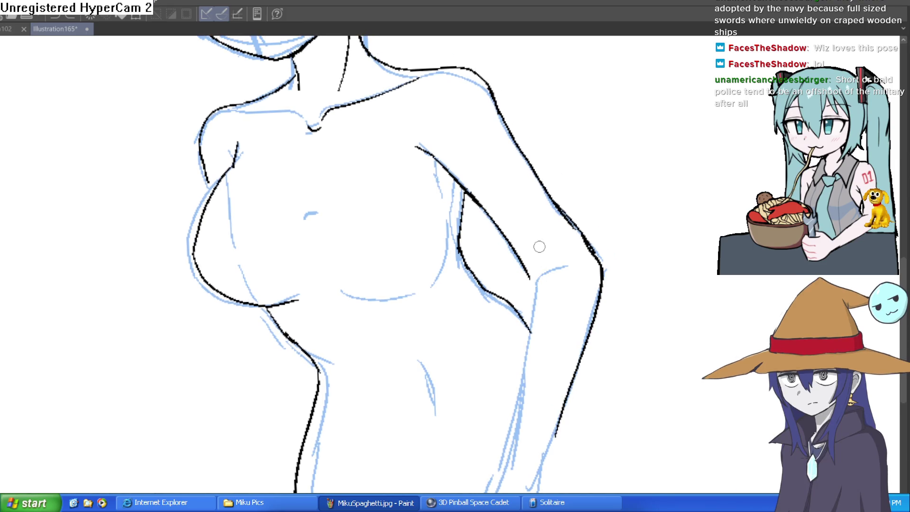
pyautogui.moveTo(592, 203); pyautogui.dragTo(593, 175)
pyautogui.scroll(5, 594, 177)
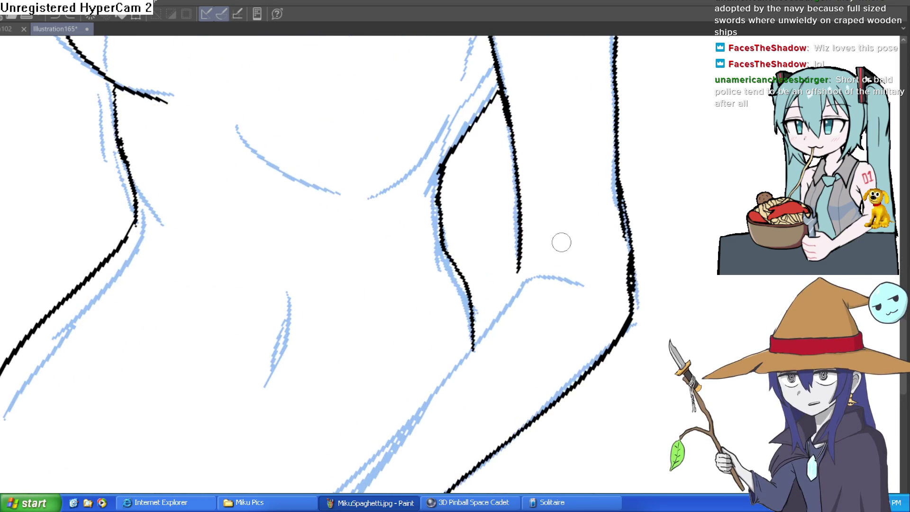
pyautogui.moveTo(542, 270)
pyautogui.mouseDown()
pyautogui.moveTo(583, 199)
pyautogui.moveTo(521, 169)
pyautogui.moveTo(464, 461)
pyautogui.mouseUp()
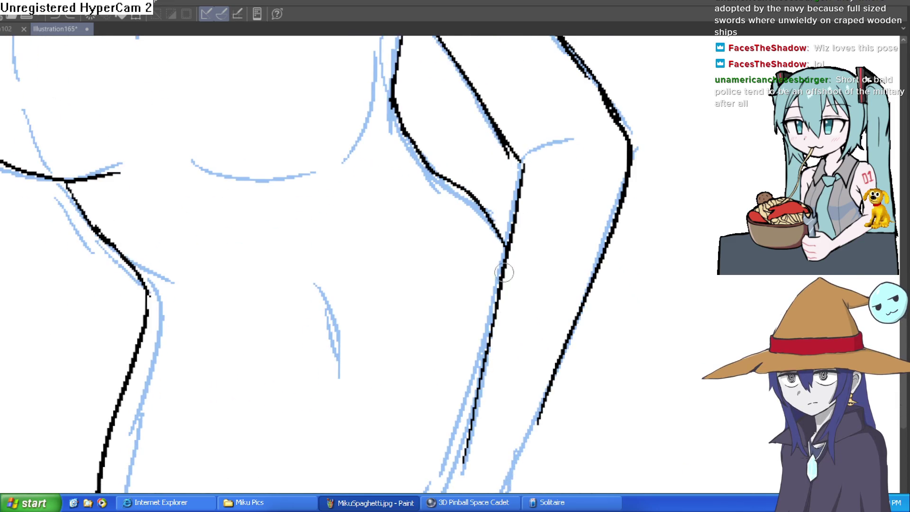
pyautogui.hotkey('ctrl', 'z')
pyautogui.moveTo(519, 149)
pyautogui.mouseDown()
pyautogui.moveTo(510, 244)
pyautogui.moveTo(456, 455)
pyautogui.mouseUp()
pyautogui.moveTo(564, 384); pyautogui.dragTo(538, 425)
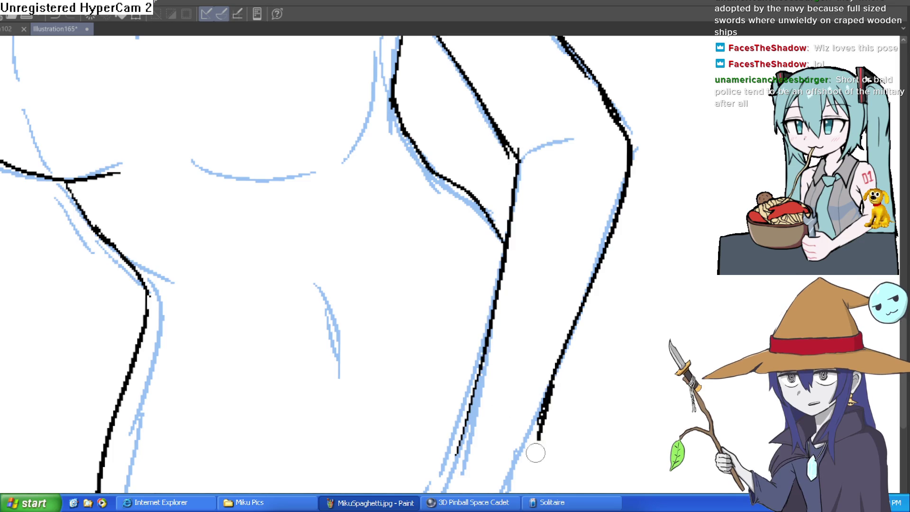
pyautogui.moveTo(595, 412)
pyautogui.mouseDown()
pyautogui.moveTo(649, 278)
pyautogui.moveTo(631, 257)
pyautogui.moveTo(674, 253)
pyautogui.moveTo(609, 314)
pyautogui.mouseUp()
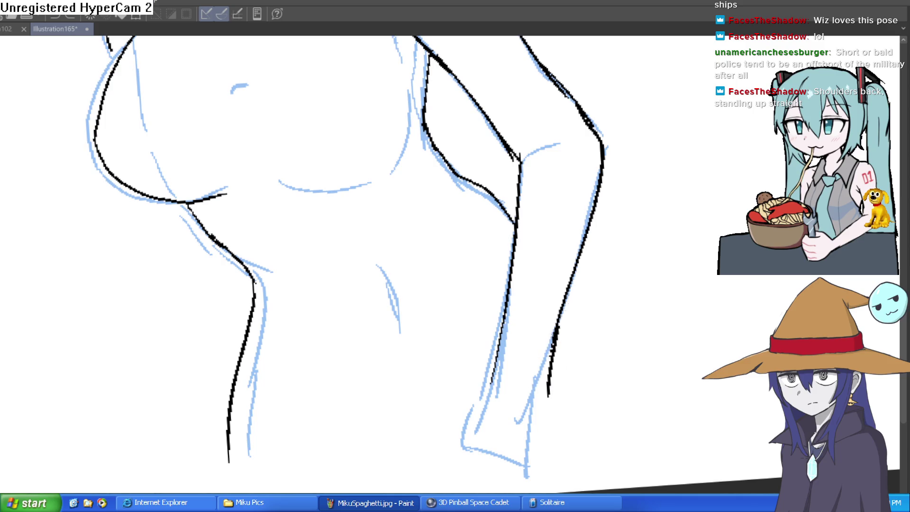
pyautogui.scroll(-3, 545, 386)
pyautogui.moveTo(584, 299)
pyautogui.mouseDown()
pyautogui.moveTo(636, 316)
pyautogui.moveTo(636, 289)
pyautogui.moveTo(635, 371)
pyautogui.moveTo(628, 377)
pyautogui.moveTo(638, 330)
pyautogui.moveTo(679, 338)
pyautogui.moveTo(654, 239)
pyautogui.moveTo(674, 284)
pyautogui.moveTo(678, 262)
pyautogui.moveTo(669, 254)
pyautogui.mouseUp()
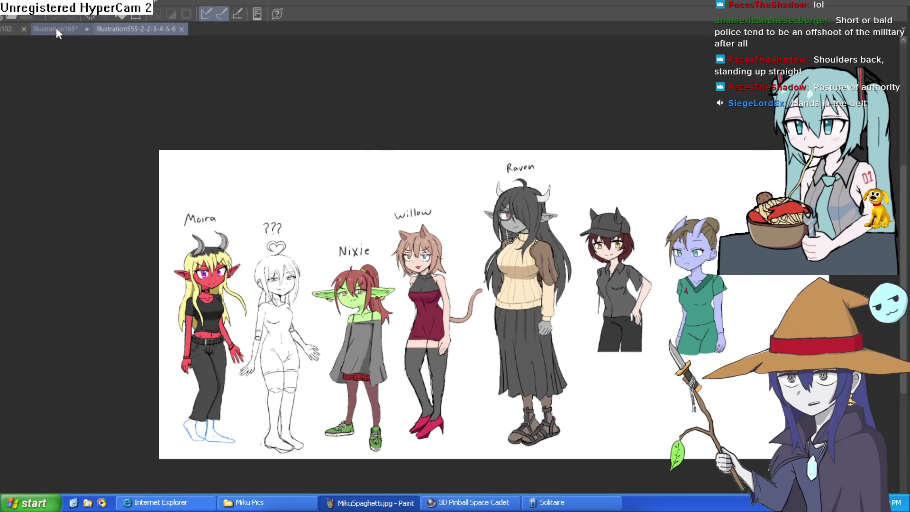
# On Illustration165, discard a trial rectangle selection and lasso around the whole elf figure
pyautogui.click(54, 29)
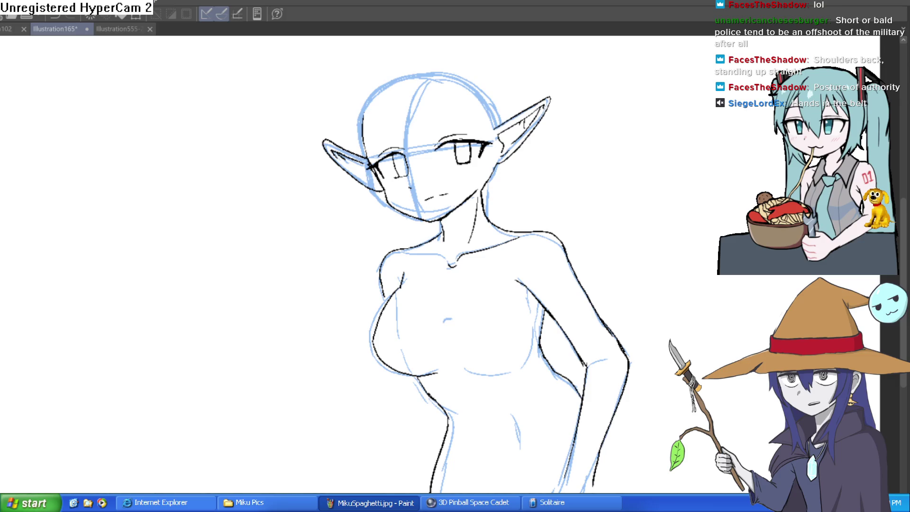
pyautogui.scroll(-2, 613, 96)
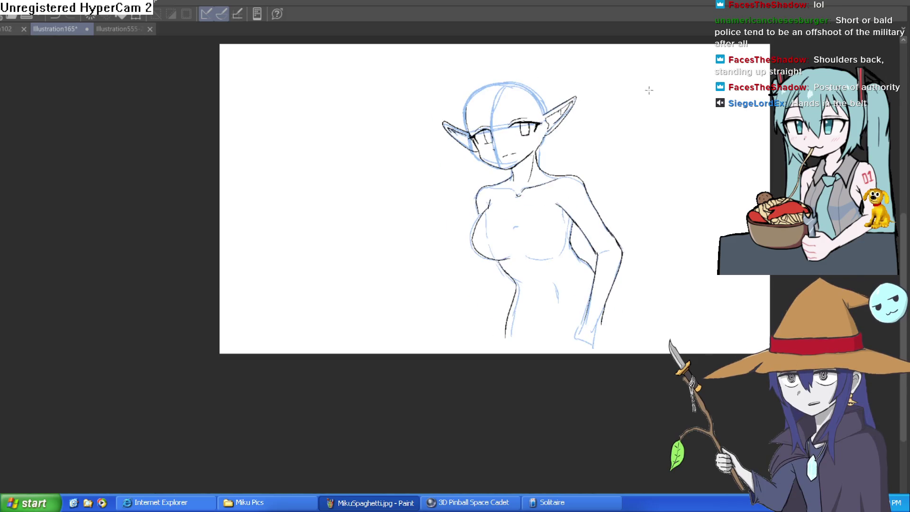
pyautogui.moveTo(624, 76)
pyautogui.mouseDown()
pyautogui.moveTo(672, 202)
pyautogui.moveTo(702, 219)
pyautogui.mouseUp()
pyautogui.click(277, 222)
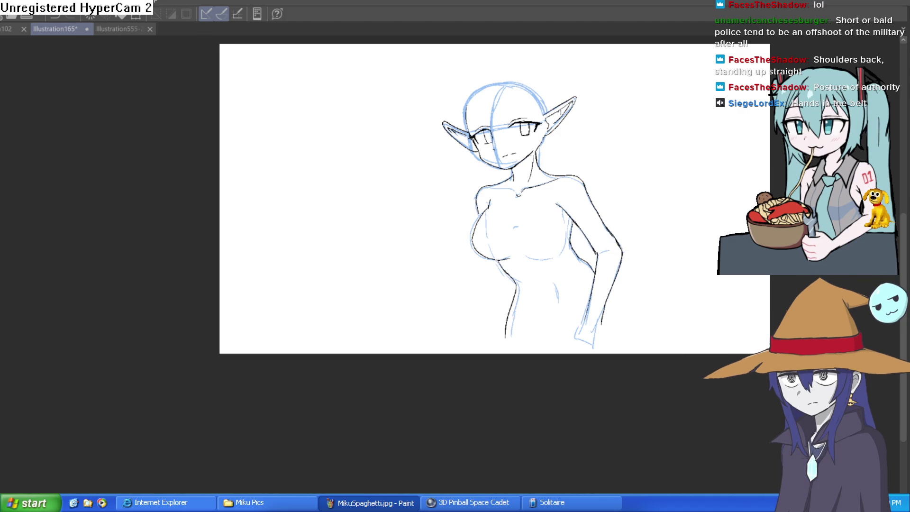
pyautogui.moveTo(576, 88)
pyautogui.mouseDown()
pyautogui.moveTo(532, 58)
pyautogui.moveTo(433, 272)
pyautogui.moveTo(676, 286)
pyautogui.moveTo(561, 70)
pyautogui.mouseUp()
# Delete the lassoed figure, restore it with undo, and go to the character line-up
pyautogui.press('Delete')
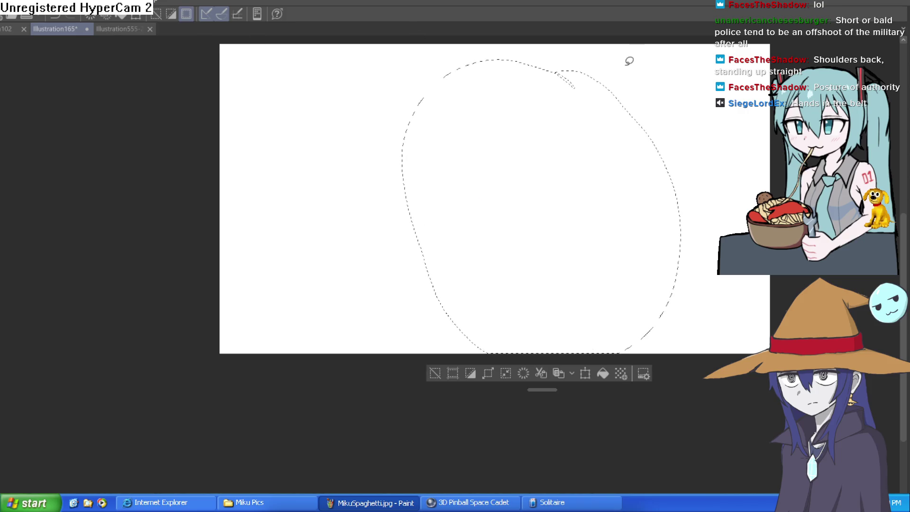
pyautogui.hotkey('ctrl', 'z')
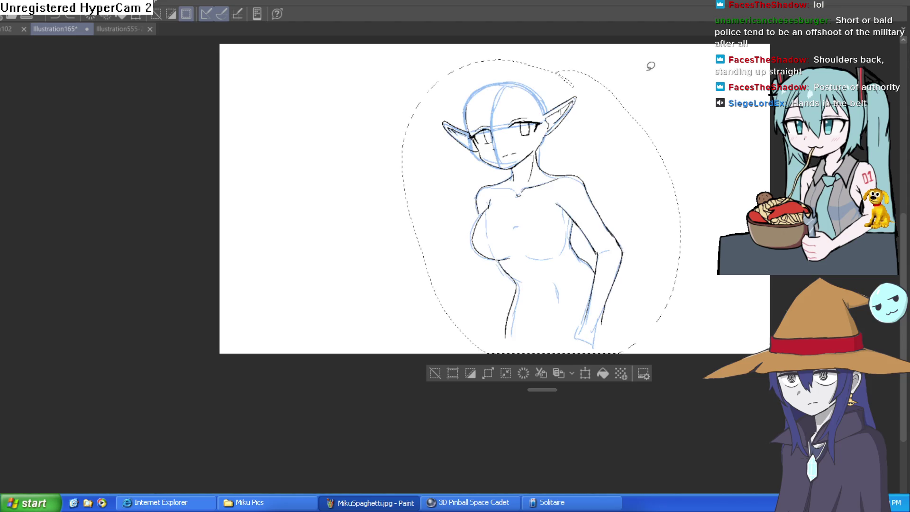
pyautogui.click(12, 29)
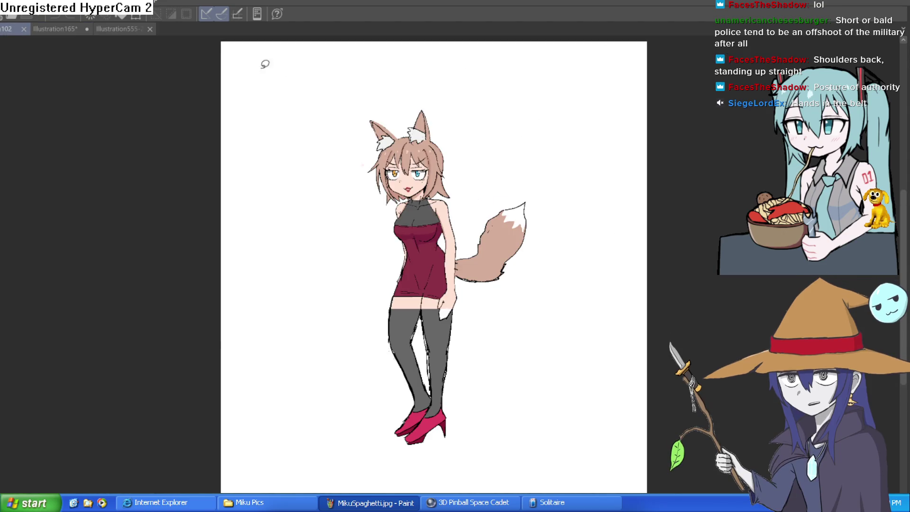
pyautogui.click(67, 31)
pyautogui.click(126, 29)
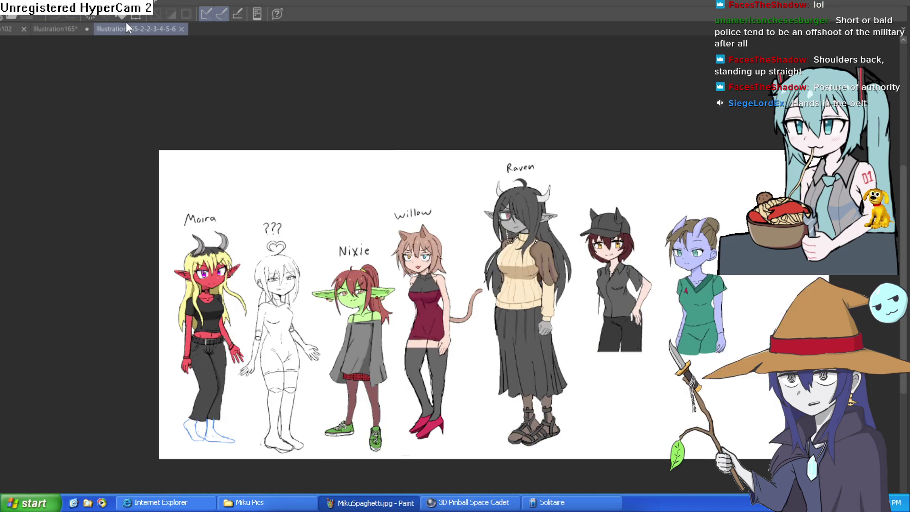
# Paste the elf sketch into the line-up, align it over Willow, then discard it
pyautogui.hotkey('ctrl', 'v')
pyautogui.moveTo(309, 245)
pyautogui.mouseDown()
pyautogui.moveTo(529, 262)
pyautogui.moveTo(342, 225)
pyautogui.moveTo(540, 227)
pyautogui.moveTo(654, 242)
pyautogui.moveTo(630, 256)
pyautogui.moveTo(620, 279)
pyautogui.mouseUp()
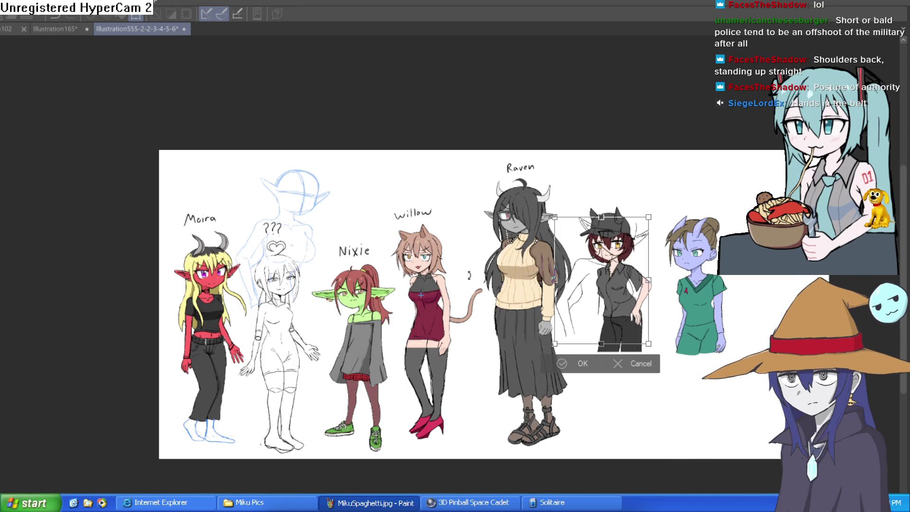
pyautogui.moveTo(600, 258)
pyautogui.mouseDown()
pyautogui.moveTo(416, 266)
pyautogui.moveTo(420, 280)
pyautogui.mouseUp()
pyautogui.scroll(5, 426, 270)
pyautogui.moveTo(390, 365)
pyautogui.mouseDown()
pyautogui.moveTo(374, 347)
pyautogui.moveTo(353, 228)
pyautogui.mouseUp()
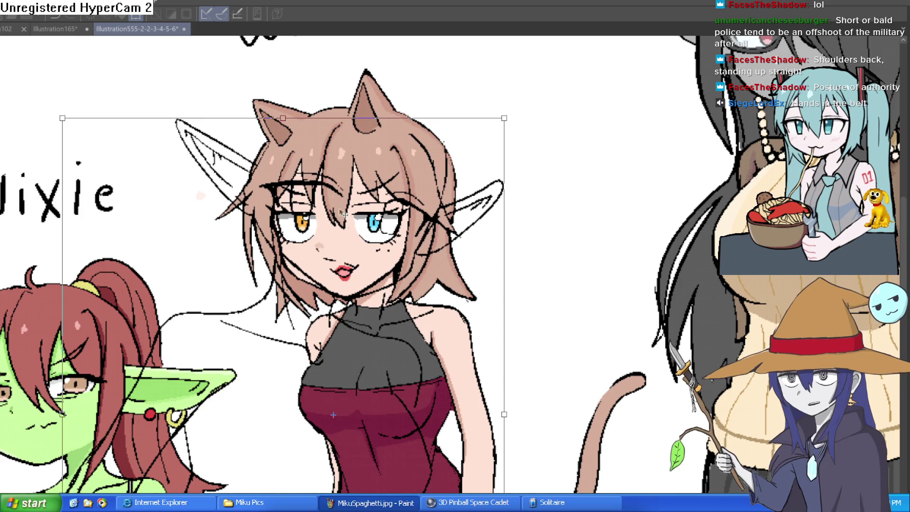
pyautogui.press('Delete')
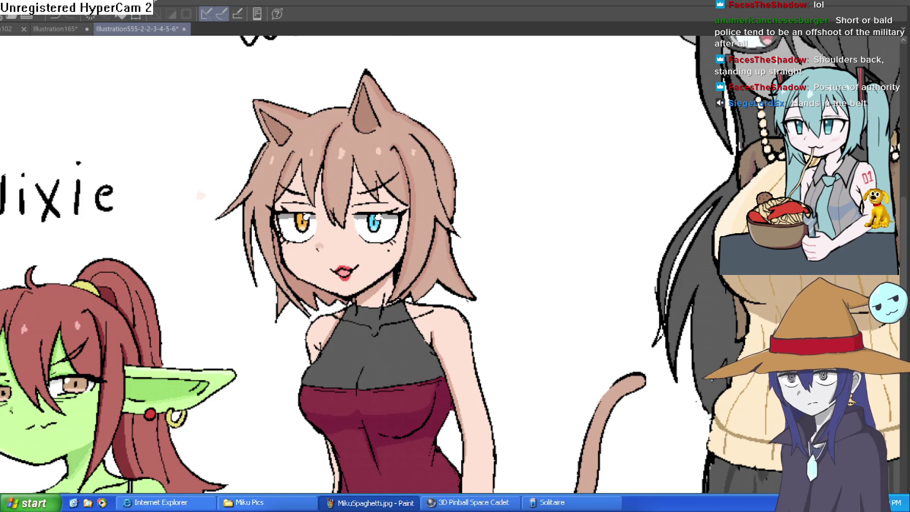
pyautogui.click(7, 26)
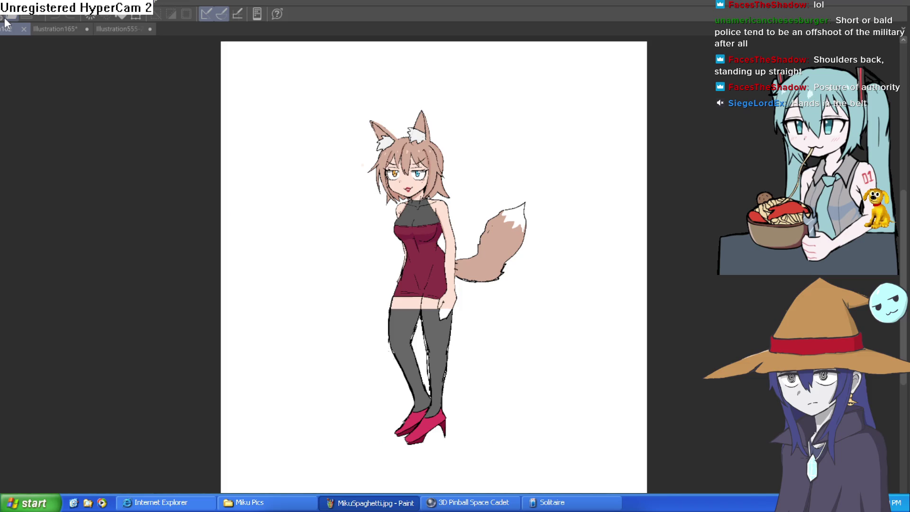
pyautogui.click(66, 29)
# Pan the elf sketch into view and drop the lasso selection
pyautogui.moveTo(616, 214)
pyautogui.mouseDown()
pyautogui.moveTo(562, 248)
pyautogui.moveTo(558, 282)
pyautogui.mouseUp()
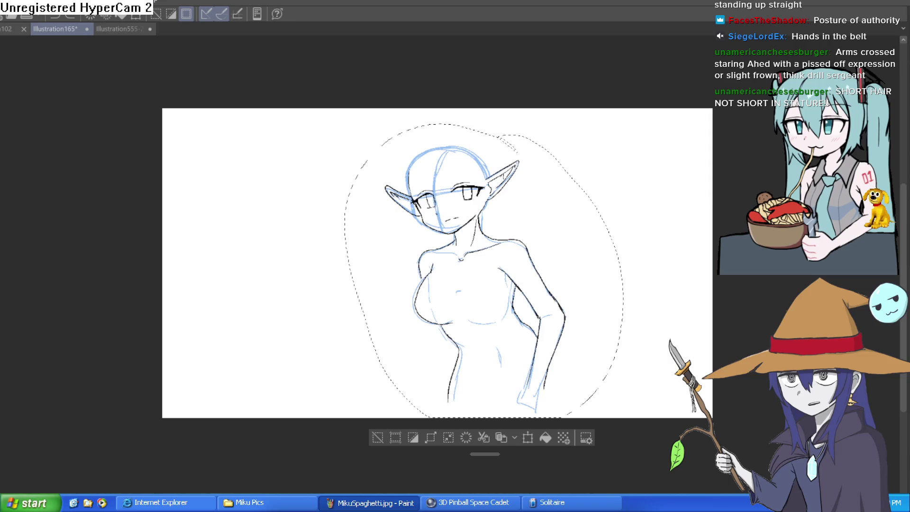
pyautogui.click(377, 437)
# Level the head and try hair strands across the forehead, then undo them
pyautogui.scroll(4, 474, 190)
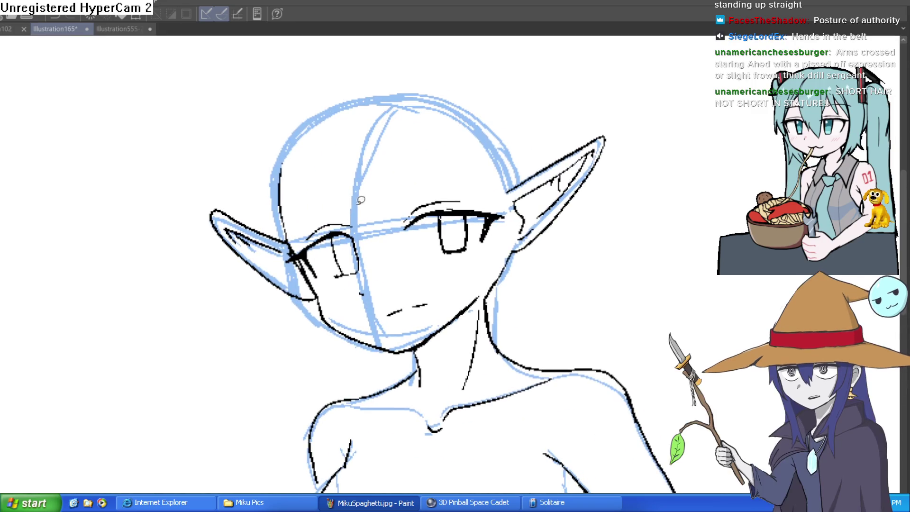
pyautogui.press('^')
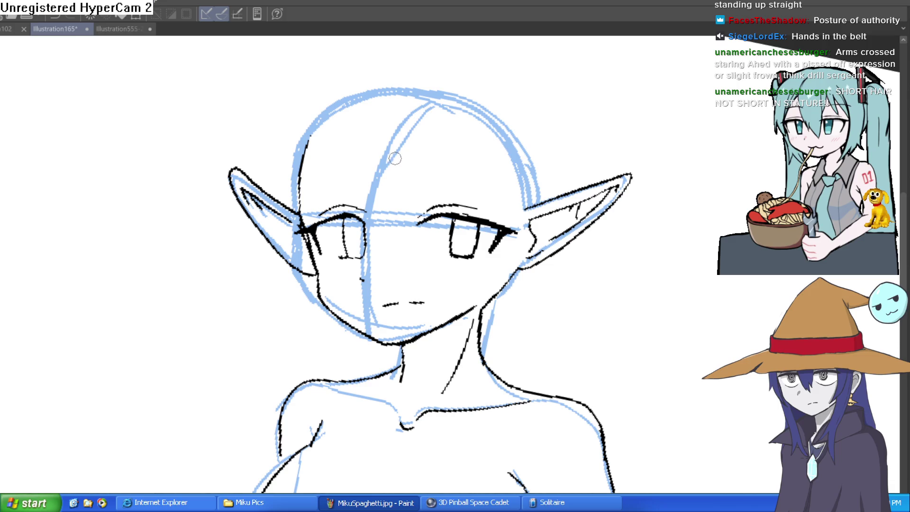
pyautogui.moveTo(393, 164)
pyautogui.mouseDown()
pyautogui.moveTo(408, 223)
pyautogui.moveTo(397, 247)
pyautogui.mouseUp()
pyautogui.moveTo(400, 237)
pyautogui.mouseDown()
pyautogui.moveTo(430, 177)
pyautogui.moveTo(462, 179)
pyautogui.moveTo(483, 220)
pyautogui.moveTo(503, 166)
pyautogui.moveTo(523, 245)
pyautogui.mouseUp()
pyautogui.hotkey('ctrl', 'z')
pyautogui.hotkey('ctrl', 'z')
pyautogui.hotkey('ctrl', 'z')
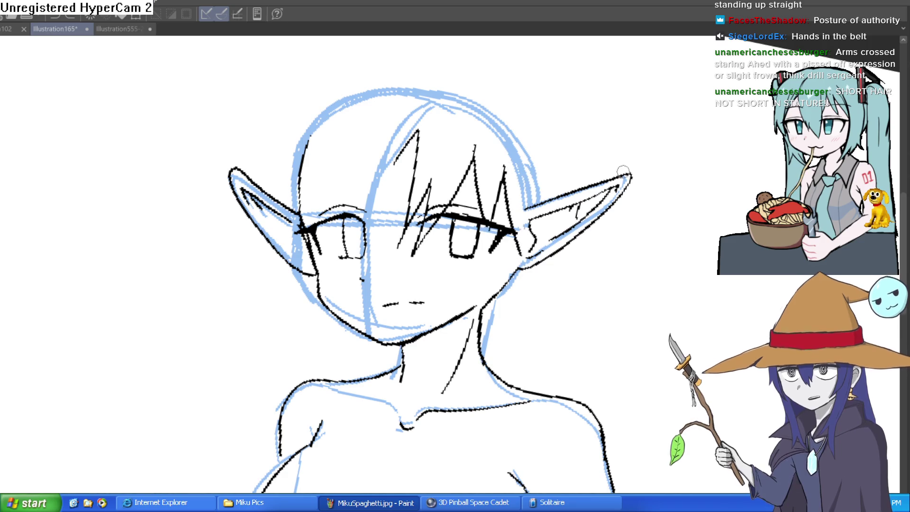
pyautogui.hotkey('ctrl', 'z')
pyautogui.hotkey('ctrl', 'z')
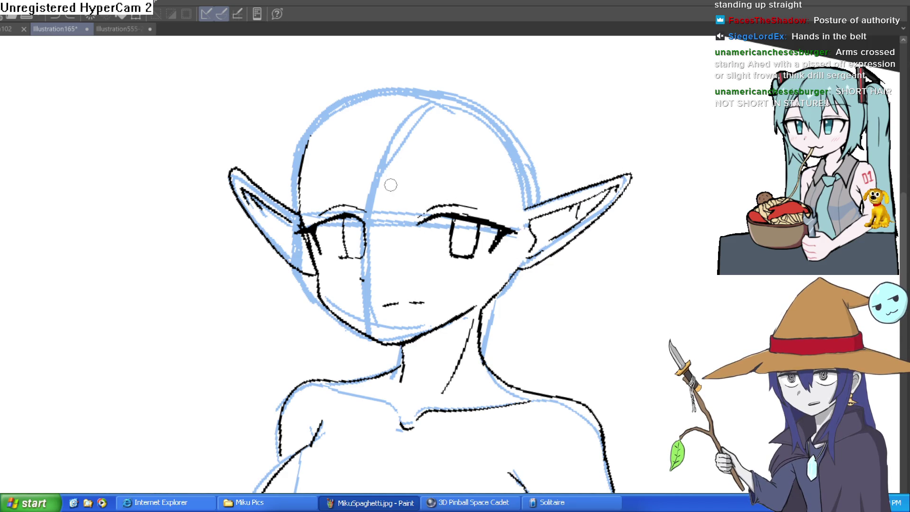
# Retry short and peaked forehead hair strokes, undoing each attempt
pyautogui.moveTo(413, 166)
pyautogui.mouseDown()
pyautogui.moveTo(515, 143)
pyautogui.moveTo(481, 135)
pyautogui.mouseUp()
pyautogui.moveTo(545, 141); pyautogui.dragTo(533, 158)
pyautogui.scroll(-1, 533, 158)
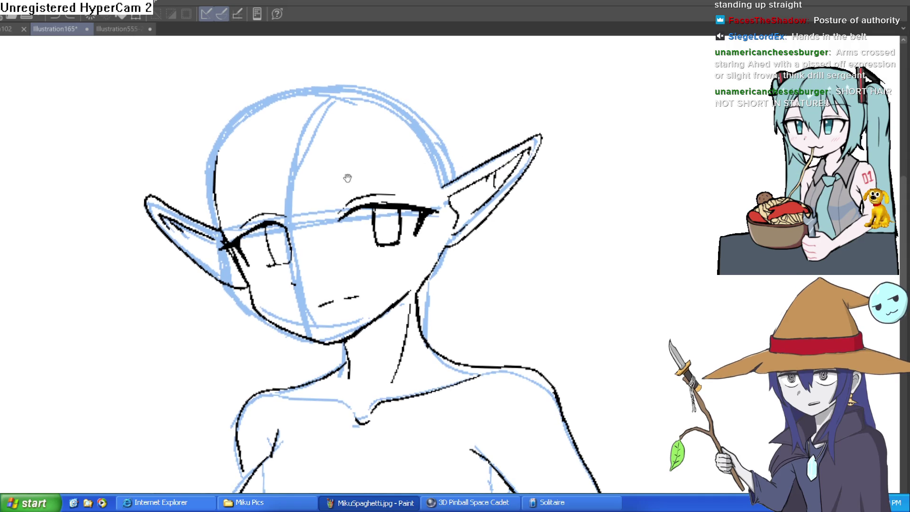
pyautogui.scroll(-1, 347, 179)
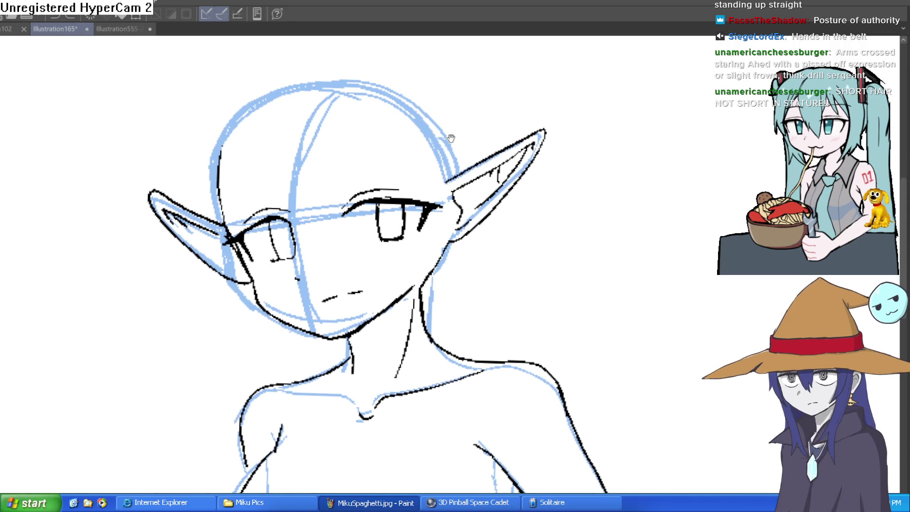
pyautogui.moveTo(439, 204)
pyautogui.mouseDown()
pyautogui.moveTo(432, 206)
pyautogui.moveTo(519, 112)
pyautogui.moveTo(540, 116)
pyautogui.mouseUp()
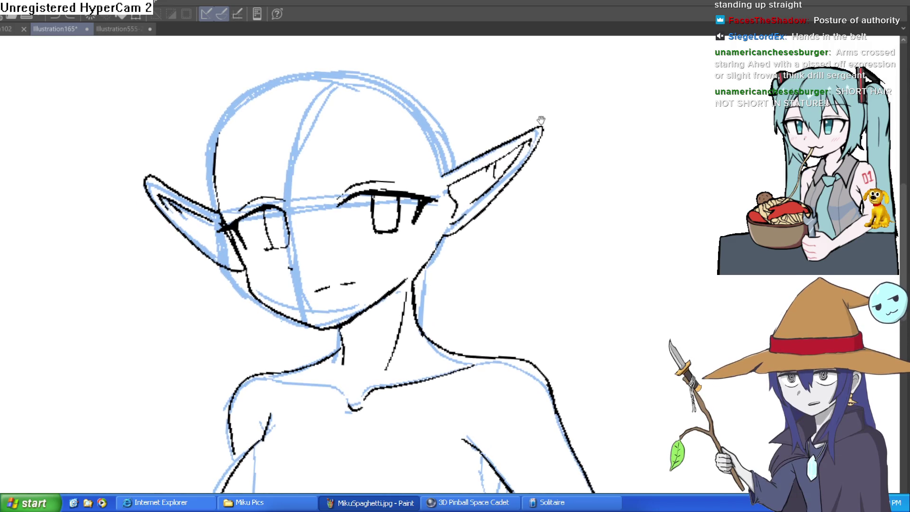
pyautogui.moveTo(341, 162)
pyautogui.mouseDown()
pyautogui.moveTo(333, 170)
pyautogui.moveTo(356, 119)
pyautogui.moveTo(347, 200)
pyautogui.moveTo(391, 127)
pyautogui.mouseUp()
pyautogui.hotkey('ctrl', 'z')
pyautogui.moveTo(379, 141)
pyautogui.mouseDown()
pyautogui.moveTo(394, 119)
pyautogui.moveTo(382, 191)
pyautogui.mouseUp()
pyautogui.hotkey('ctrl', 'z')
pyautogui.hotkey('ctrl', 'z')
pyautogui.hotkey('ctrl', 'z')
pyautogui.moveTo(332, 159)
pyautogui.mouseDown()
pyautogui.moveTo(351, 124)
pyautogui.moveTo(377, 180)
pyautogui.moveTo(400, 116)
pyautogui.moveTo(419, 364)
pyautogui.mouseUp()
pyautogui.hotkey('ctrl', 'z')
# Ink a long side strand, vertical strands beside the right ear, and forehead and crown strands
pyautogui.moveTo(431, 308)
pyautogui.mouseDown()
pyautogui.moveTo(450, 193)
pyautogui.moveTo(448, 121)
pyautogui.moveTo(455, 201)
pyautogui.mouseUp()
pyautogui.moveTo(436, 308); pyautogui.dragTo(443, 251)
pyautogui.moveTo(434, 209)
pyautogui.mouseDown()
pyautogui.moveTo(386, 116)
pyautogui.moveTo(338, 159)
pyautogui.mouseUp()
pyautogui.moveTo(452, 142); pyautogui.dragTo(433, 94)
pyautogui.moveTo(491, 105)
pyautogui.mouseDown()
pyautogui.moveTo(484, 156)
pyautogui.moveTo(515, 116)
pyautogui.mouseUp()
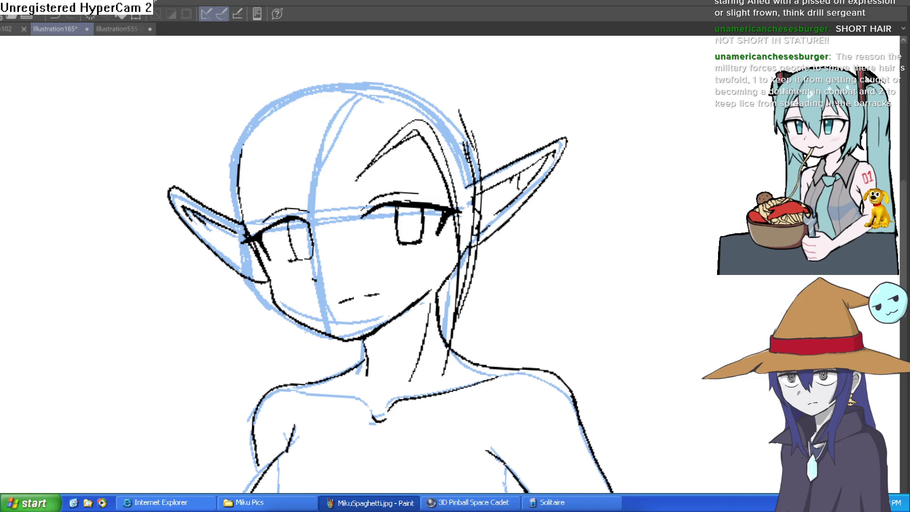
# Draw and undo a hair strand right of the face, then recentre on the head
pyautogui.moveTo(468, 268); pyautogui.dragTo(456, 322)
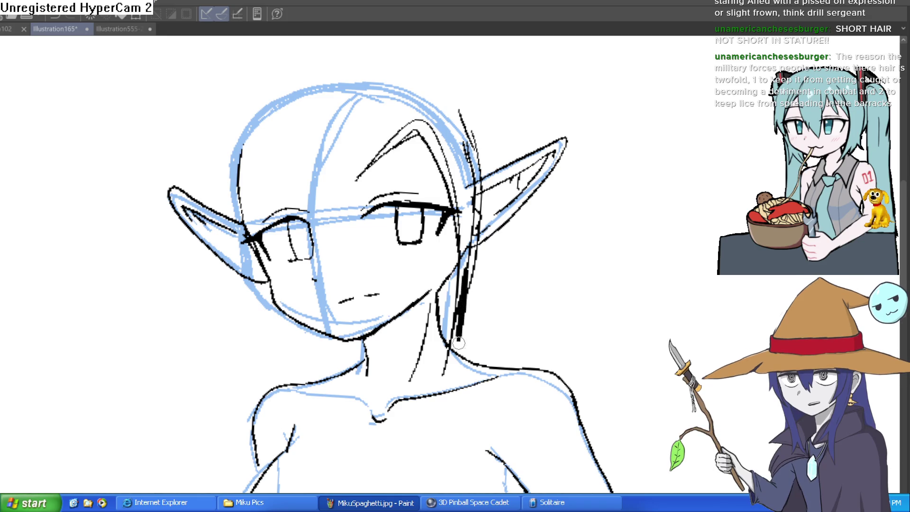
pyautogui.hotkey('ctrl', 'z')
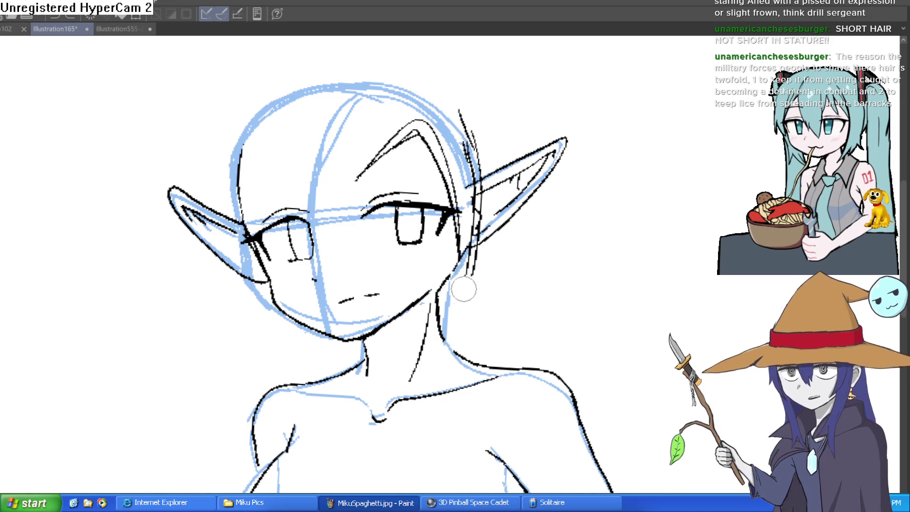
pyautogui.scroll(3, 248, 106)
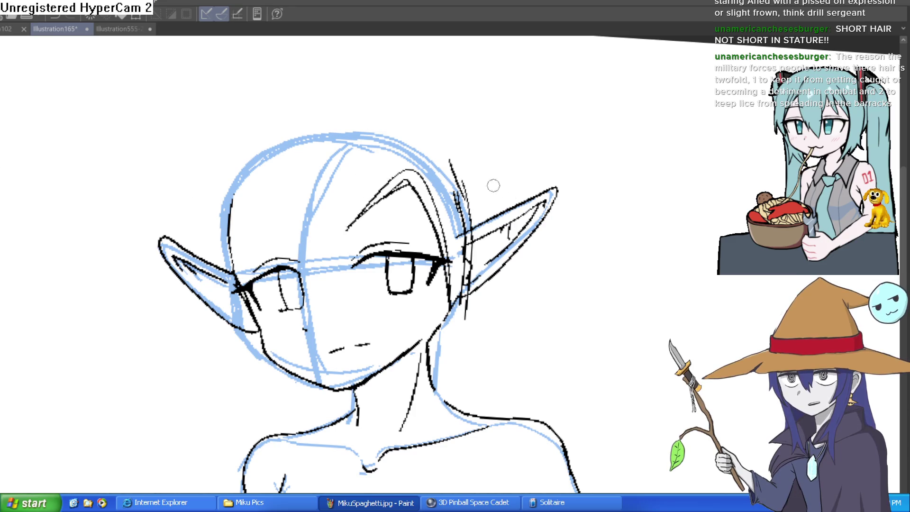
pyautogui.scroll(-2, 512, 216)
pyautogui.moveTo(514, 216)
pyautogui.mouseDown()
pyautogui.moveTo(494, 188)
pyautogui.moveTo(476, 184)
pyautogui.mouseUp()
pyautogui.scroll(3, 383, 181)
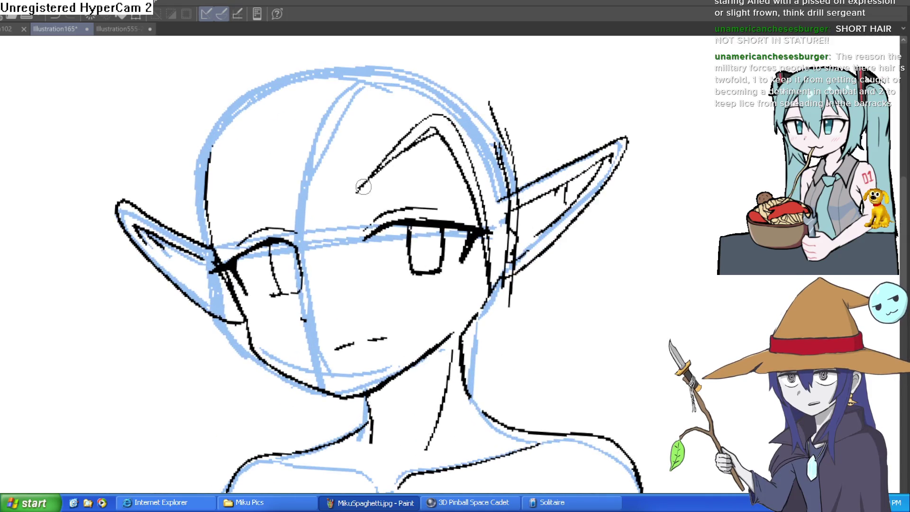
# Replace the latest forehead stroke with more strands across the forehead and flip the view horizontally
pyautogui.hotkey('ctrl', 'z')
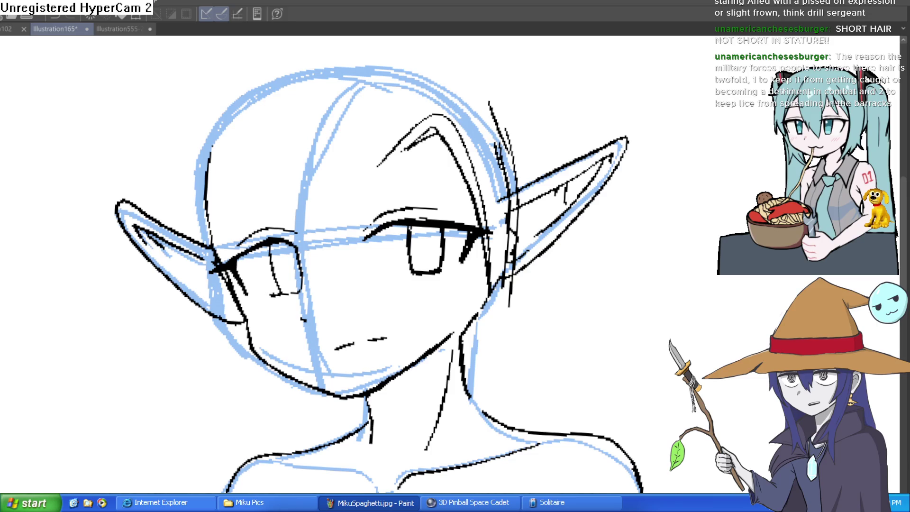
pyautogui.moveTo(454, 123)
pyautogui.mouseDown()
pyautogui.moveTo(444, 112)
pyautogui.moveTo(355, 171)
pyautogui.moveTo(379, 158)
pyautogui.moveTo(335, 203)
pyautogui.mouseUp()
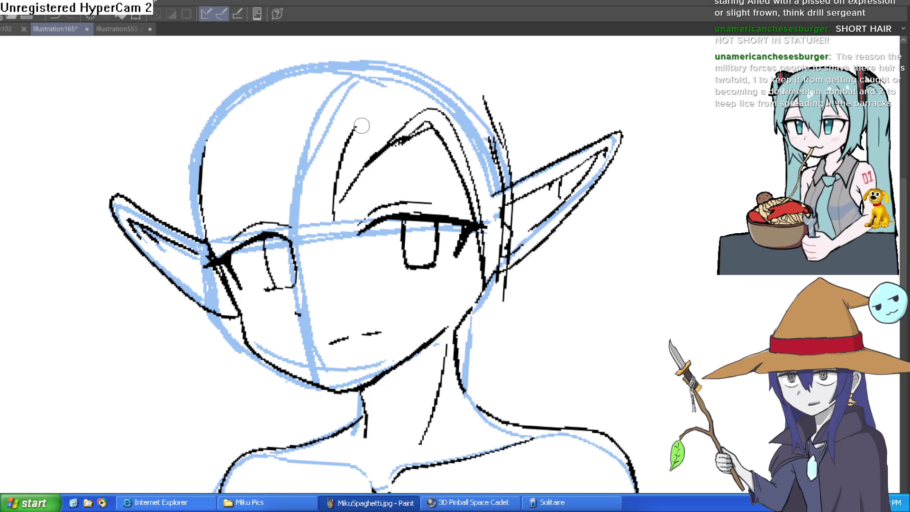
pyautogui.moveTo(397, 112)
pyautogui.mouseDown()
pyautogui.moveTo(410, 152)
pyautogui.moveTo(312, 184)
pyautogui.mouseUp()
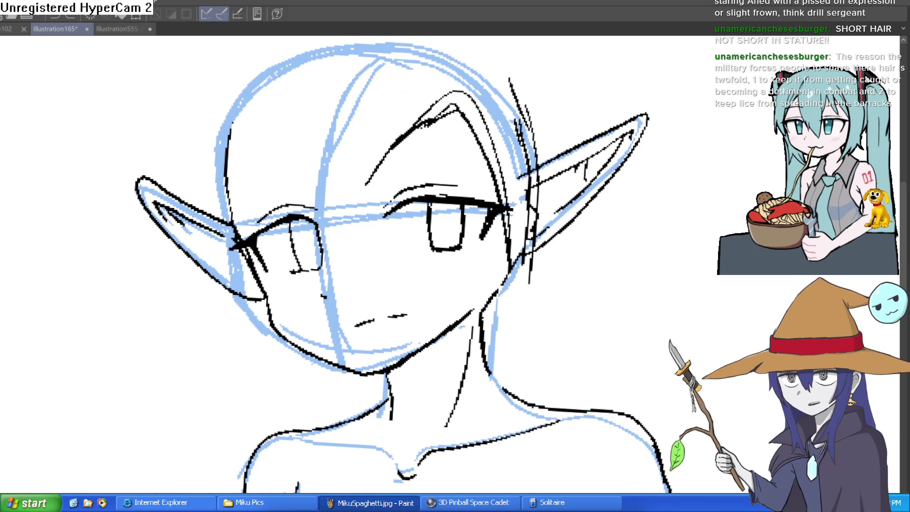
pyautogui.press('h')
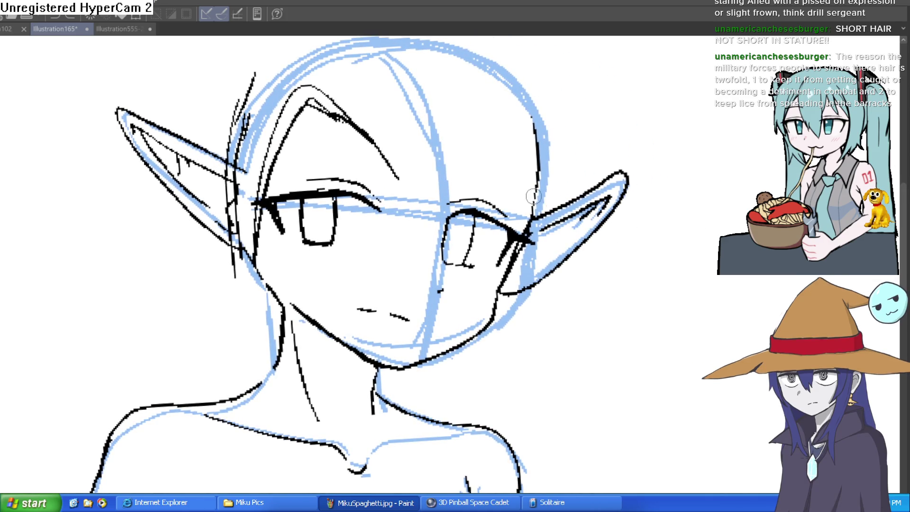